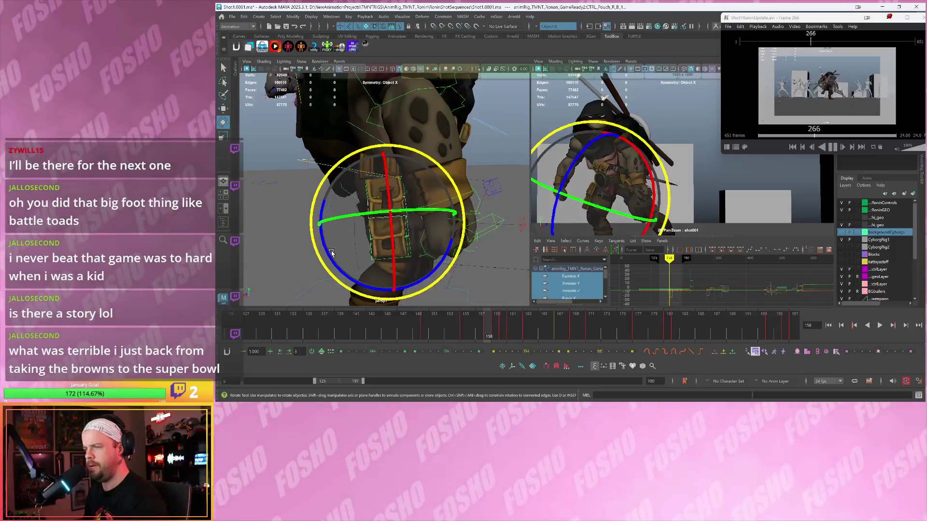
# Select CTRL_Pouch_R_A_1 and tilt it at frame 159 to follow the thigh.
pyautogui.hotkey('alt', ',')
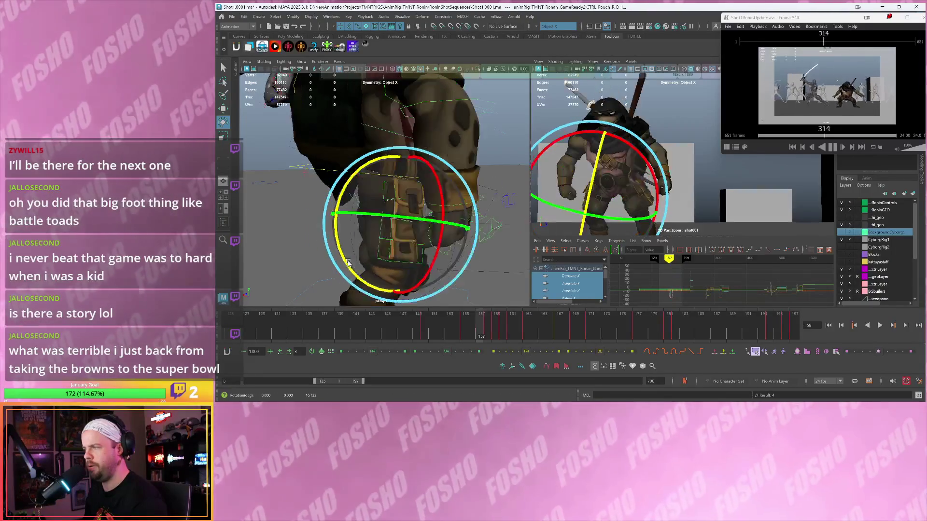
pyautogui.hotkey('alt', '.')
pyautogui.hotkey('alt', '.')
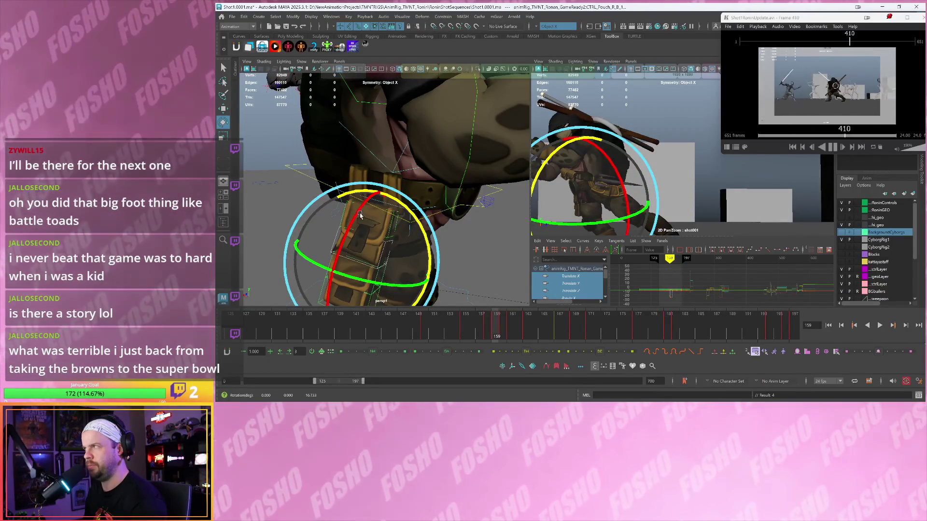
pyautogui.press('w')
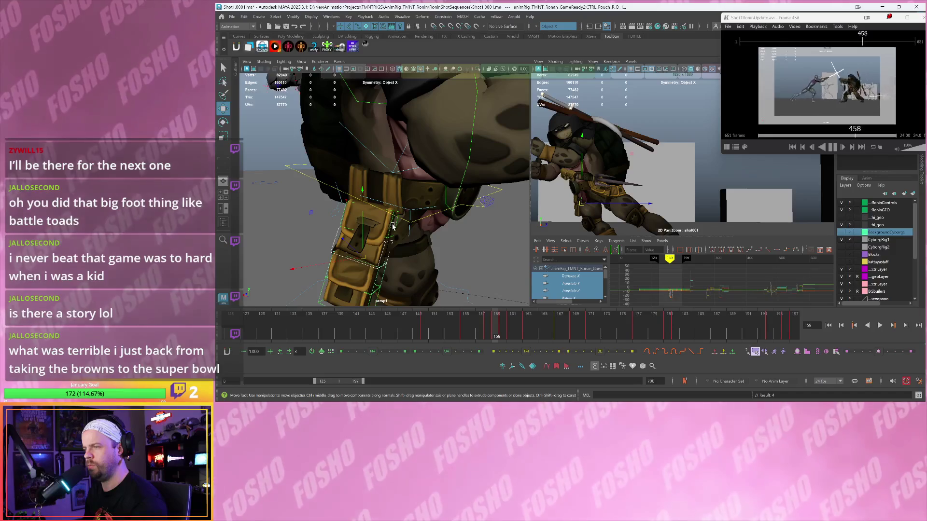
pyautogui.click(391, 224)
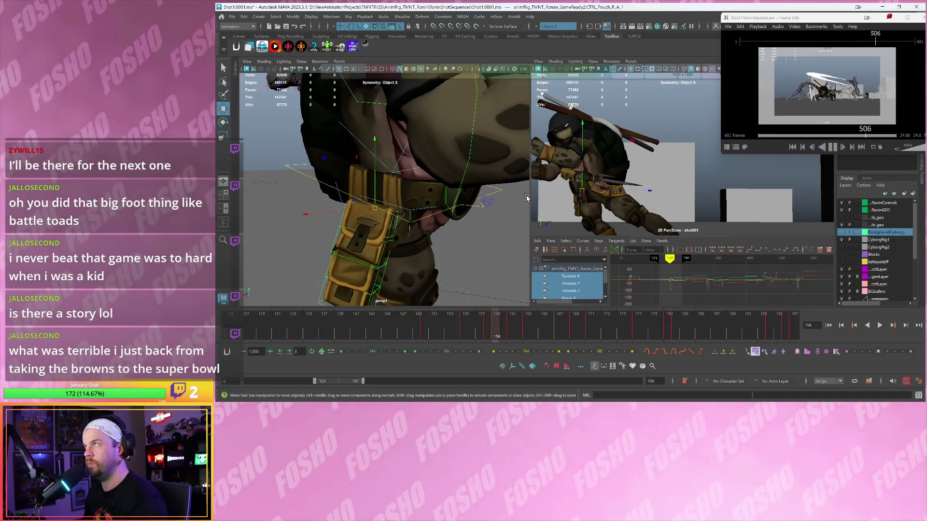
pyautogui.press('e')
pyautogui.hotkey('alt', ',')
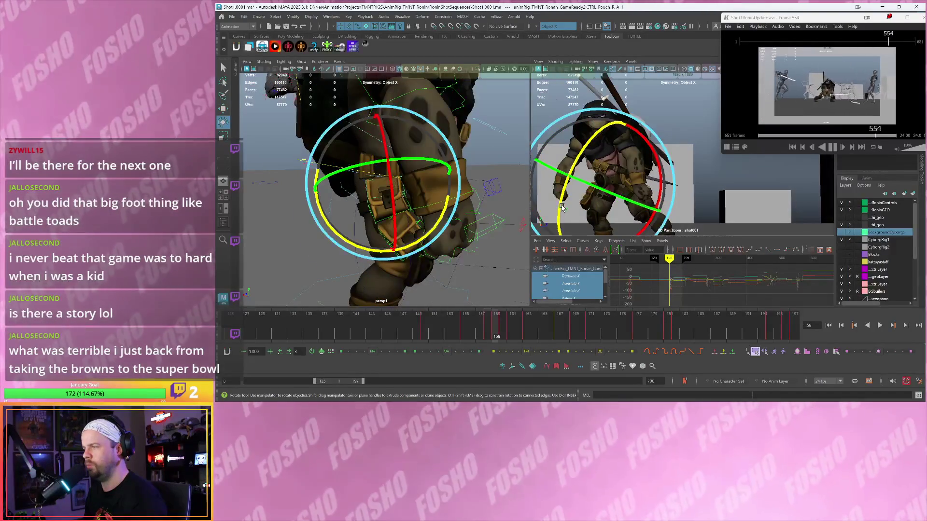
pyautogui.hotkey('alt', '.')
pyautogui.moveTo(560, 147)
pyautogui.mouseDown()
pyautogui.moveTo(584, 186)
pyautogui.moveTo(562, 203)
pyautogui.mouseUp()
# Compare frames 158–159, then rotate the pouch further around Z at frame 160.
pyautogui.hotkey('alt', ',')
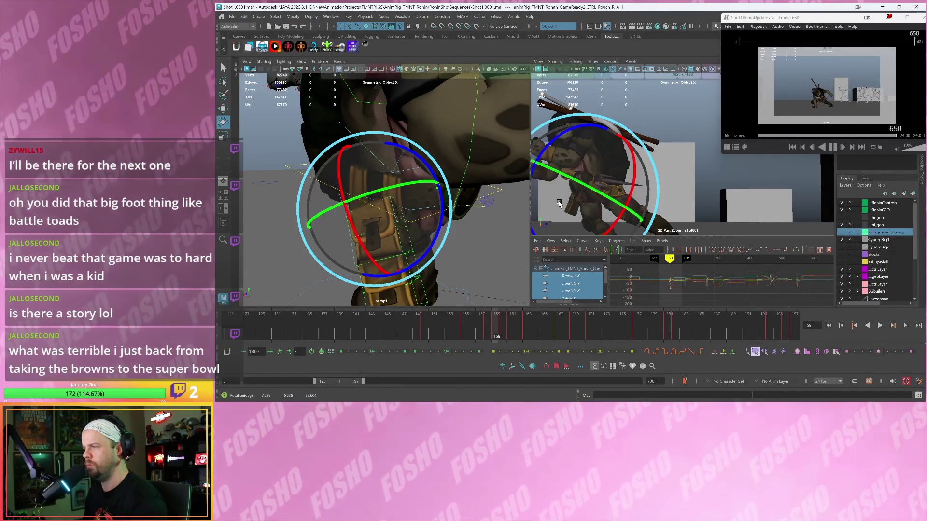
pyautogui.hotkey('alt', ',')
pyautogui.hotkey('alt', ',')
pyautogui.hotkey('alt', '.')
pyautogui.hotkey('alt', '.')
pyautogui.hotkey('alt', '.')
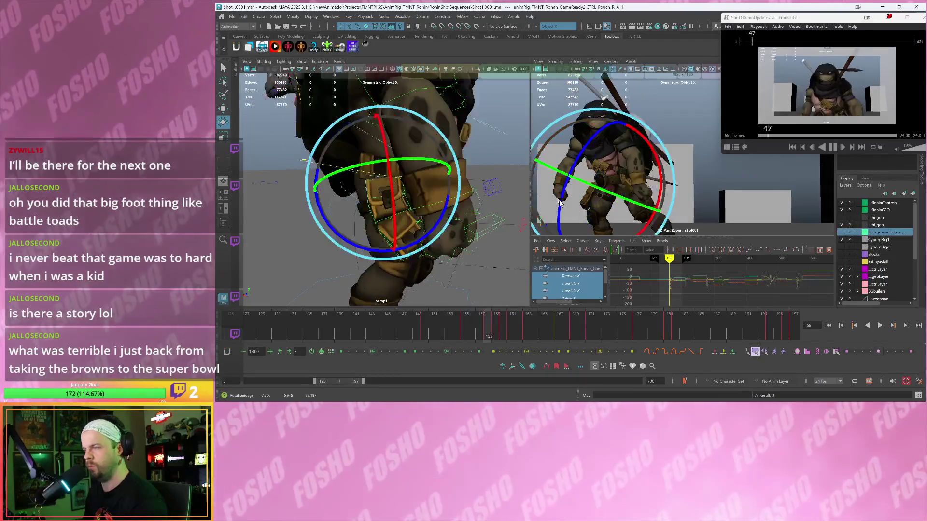
pyautogui.hotkey('alt', ',')
pyautogui.hotkey('alt', '.')
pyautogui.hotkey('alt', ',')
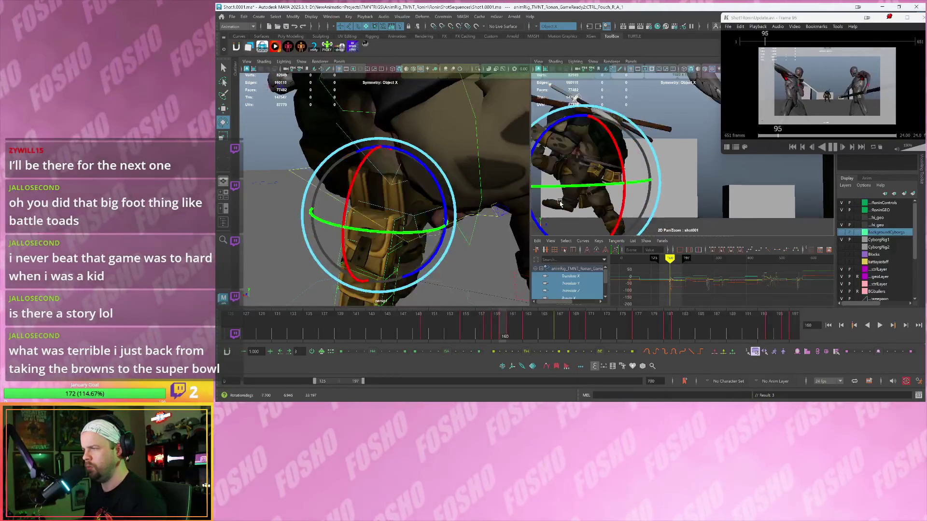
pyautogui.hotkey('alt', '.')
pyautogui.hotkey('alt', ',')
pyautogui.hotkey('alt', '.')
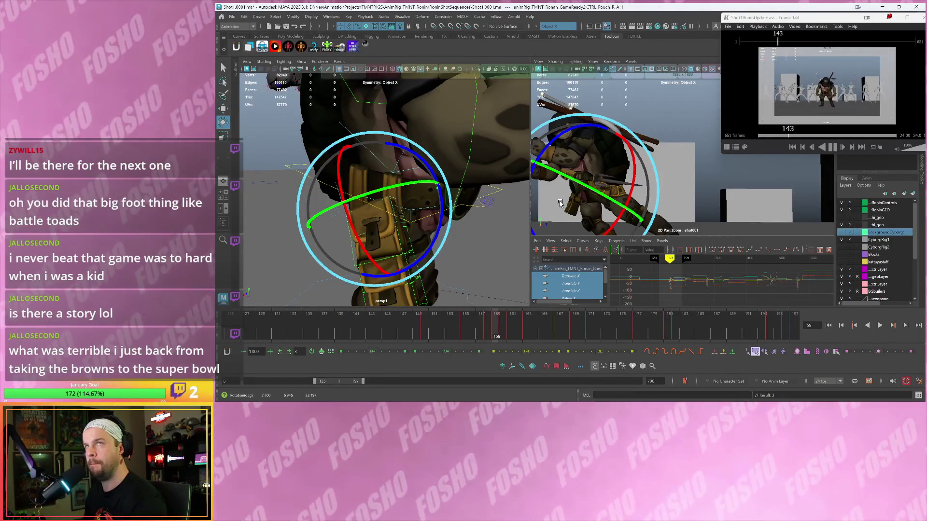
pyautogui.hotkey('alt', ',')
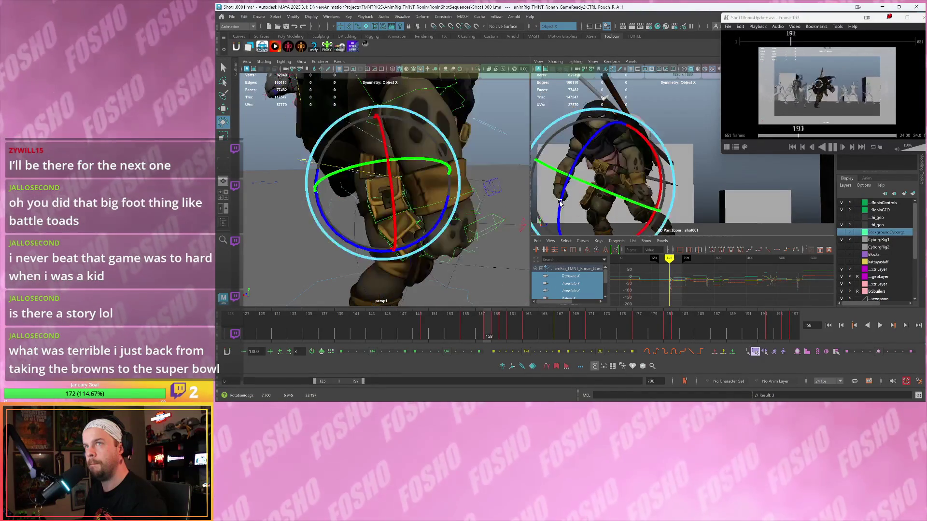
pyautogui.hotkey('alt', '.')
pyautogui.hotkey('alt', '.')
pyautogui.hotkey('alt', ',')
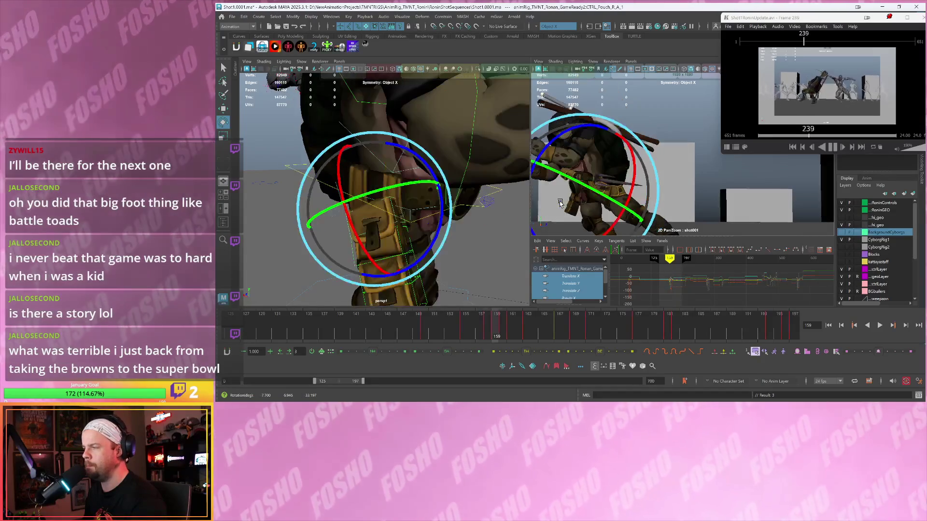
pyautogui.hotkey('alt', '.')
pyautogui.hotkey('alt', '.')
pyautogui.hotkey('alt', ',')
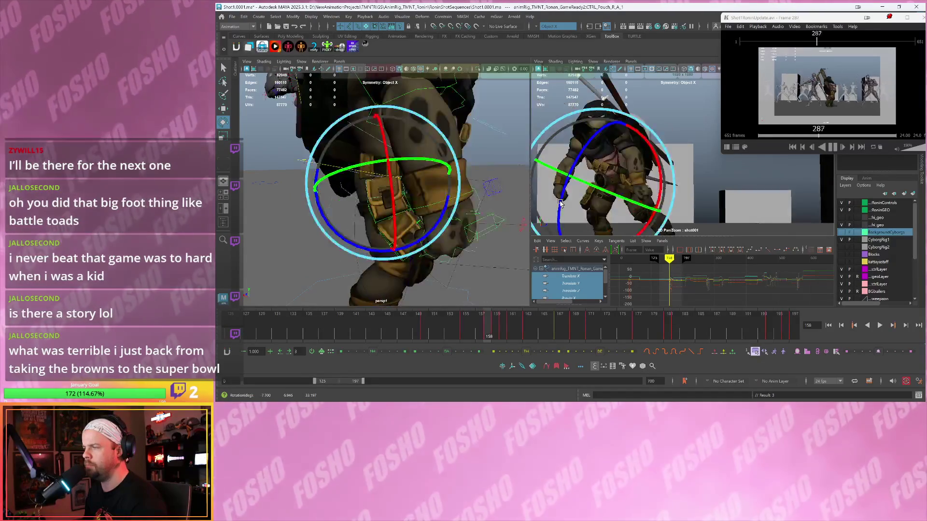
pyautogui.hotkey('alt', '.')
pyautogui.moveTo(551, 171)
pyautogui.mouseDown()
pyautogui.moveTo(579, 171)
pyautogui.moveTo(569, 184)
pyautogui.moveTo(584, 145)
pyautogui.mouseUp()
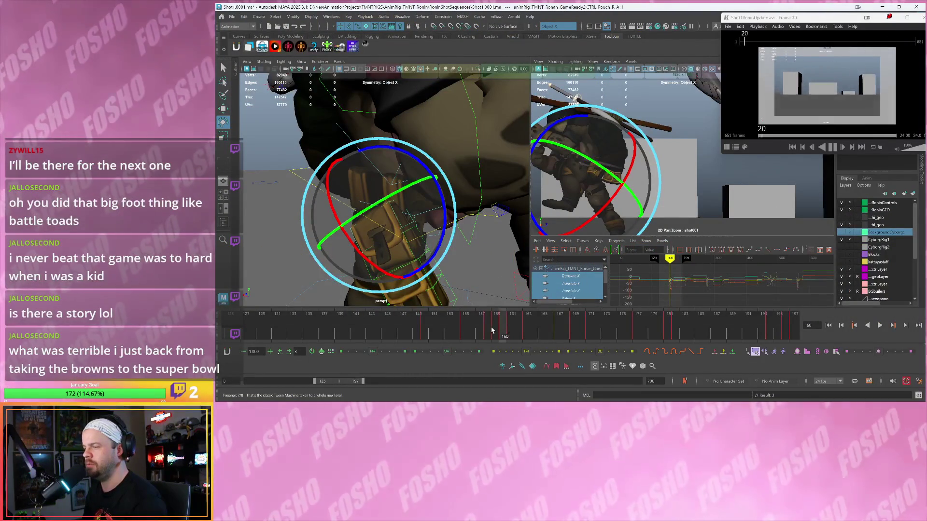
# Flip between frames 159 and 160 to check the pouch, ending on frame 161.
pyautogui.click(493, 330)
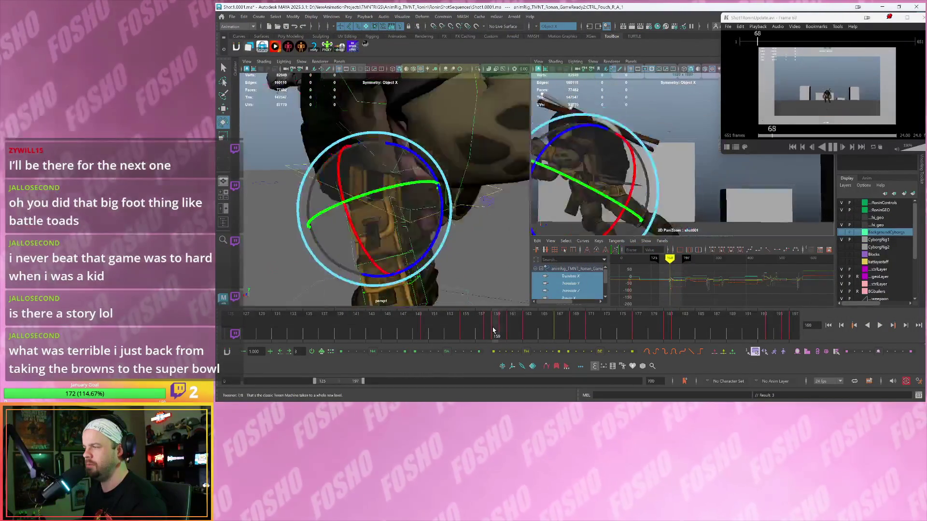
pyautogui.hotkey('alt', '.')
pyautogui.hotkey('alt', ',')
pyautogui.hotkey('alt', '.')
pyautogui.hotkey('alt', ',')
pyautogui.hotkey('alt', '.')
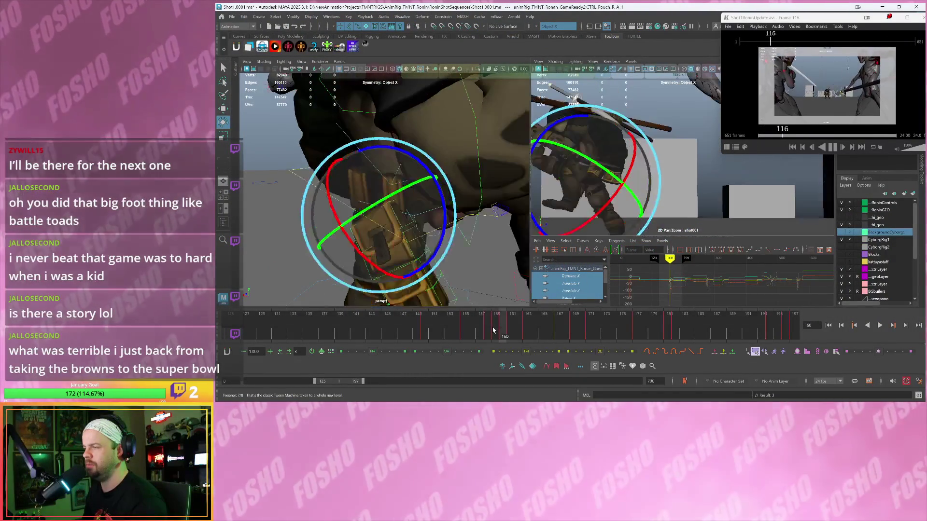
pyautogui.hotkey('alt', '.')
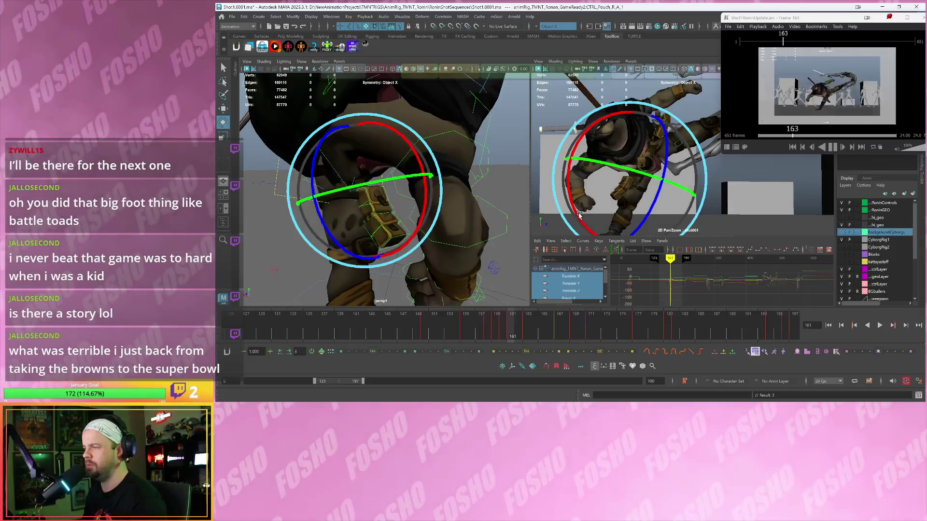
# Rotate the pouch at frame 161 to follow the lifted thigh and compare neighbouring frames.
pyautogui.moveTo(578, 202); pyautogui.dragTo(614, 180)
pyautogui.hotkey('alt', ',')
pyautogui.hotkey('alt', '.')
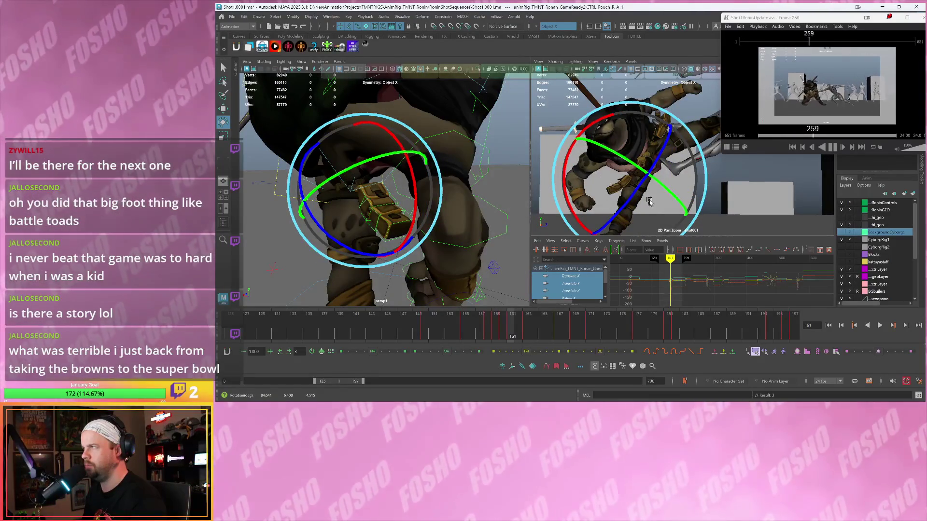
pyautogui.press('w')
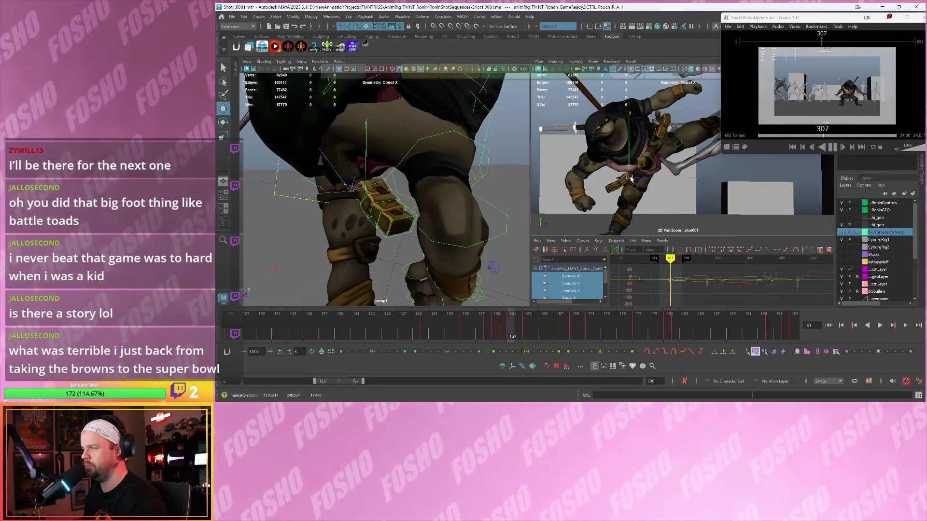
pyautogui.hotkey('alt', ',')
pyautogui.hotkey('alt', '.')
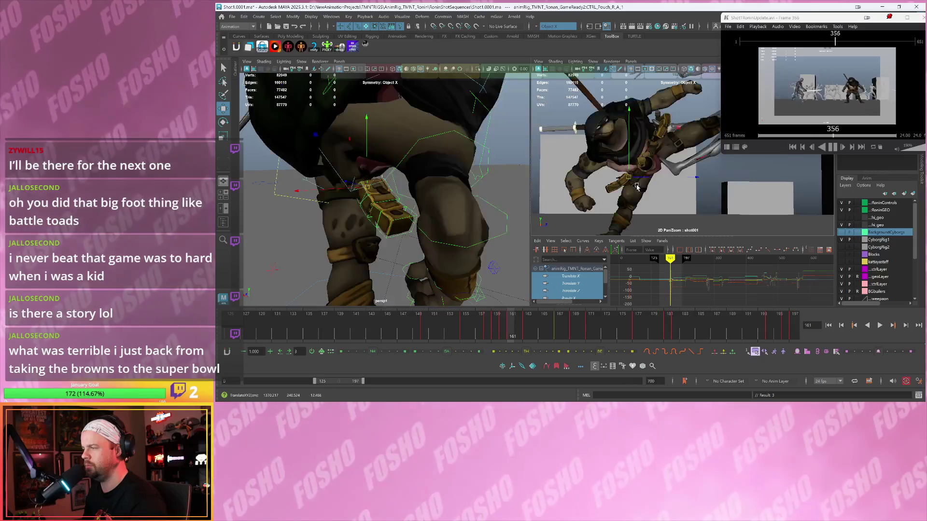
pyautogui.hotkey('alt', ',')
pyautogui.hotkey('alt', '.')
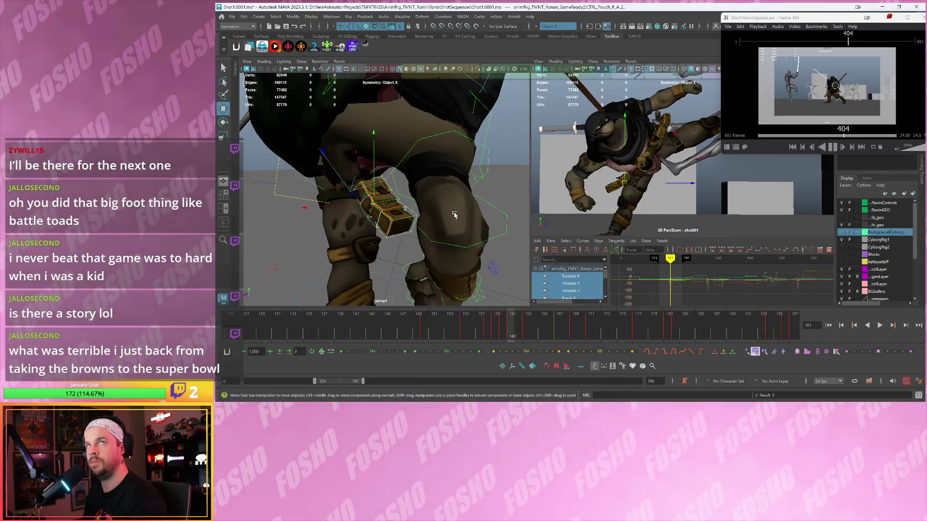
# From a new angle, rotate the pouch around X, shift it against the thigh, and play back.
pyautogui.keyDown('alt'); pyautogui.moveTo(459, 214); pyautogui.dragTo(366, 196); pyautogui.keyUp('alt')
pyautogui.press('[')
pyautogui.press('[')
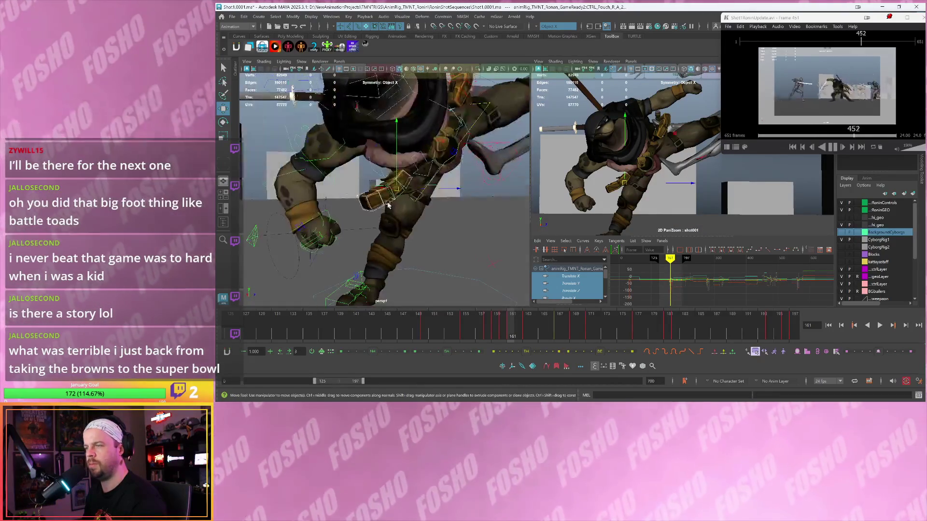
pyautogui.press('e')
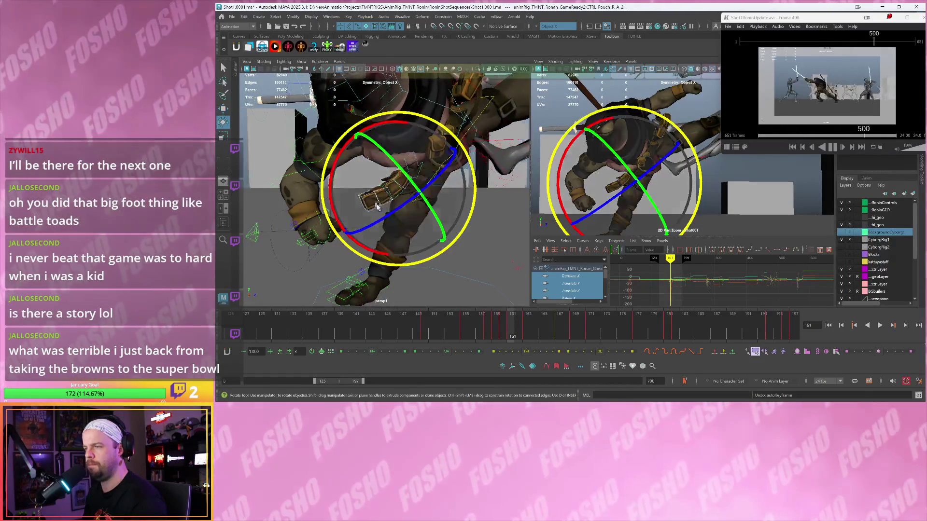
pyautogui.keyDown('alt'); pyautogui.moveTo(385, 204); pyautogui.dragTo(351, 202); pyautogui.keyUp('alt')
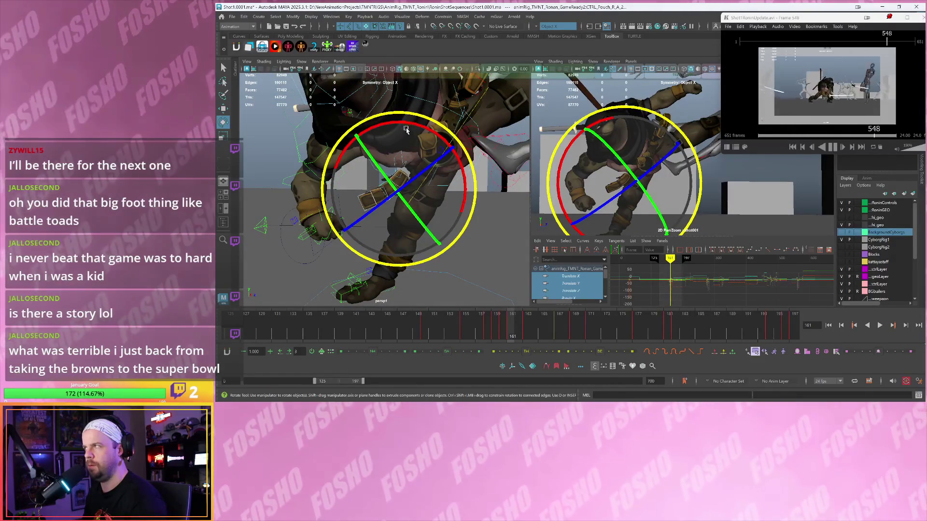
pyautogui.moveTo(416, 129); pyautogui.dragTo(418, 124)
pyautogui.moveTo(395, 167); pyautogui.dragTo(395, 192)
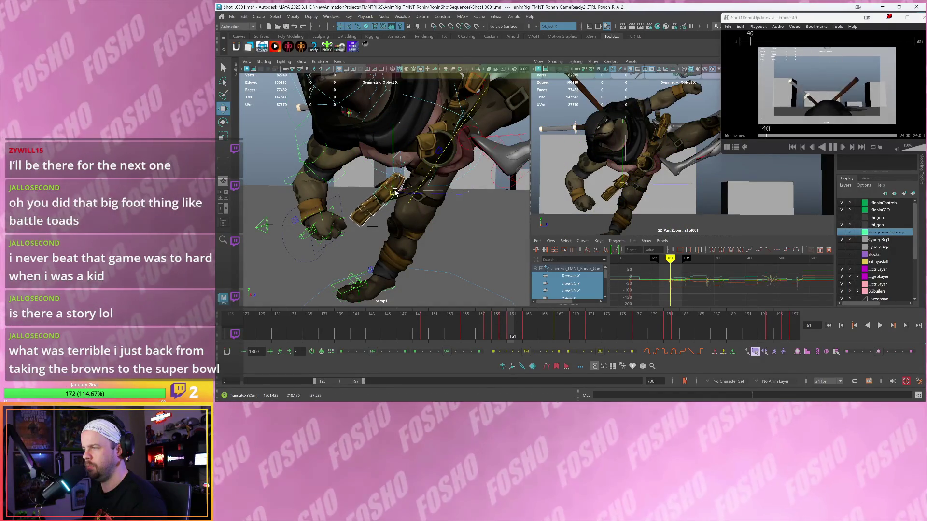
pyautogui.hotkey('alt', 'v')
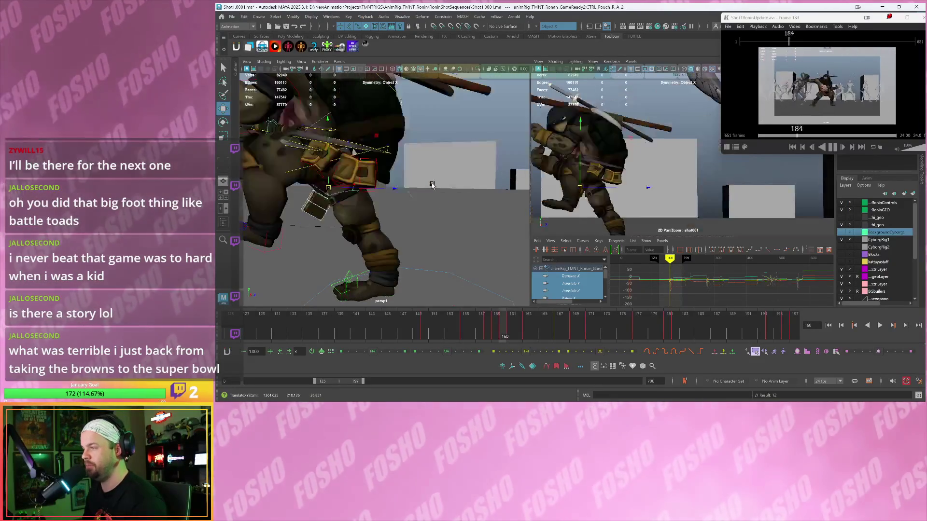
pyautogui.hotkey('alt', 'v')
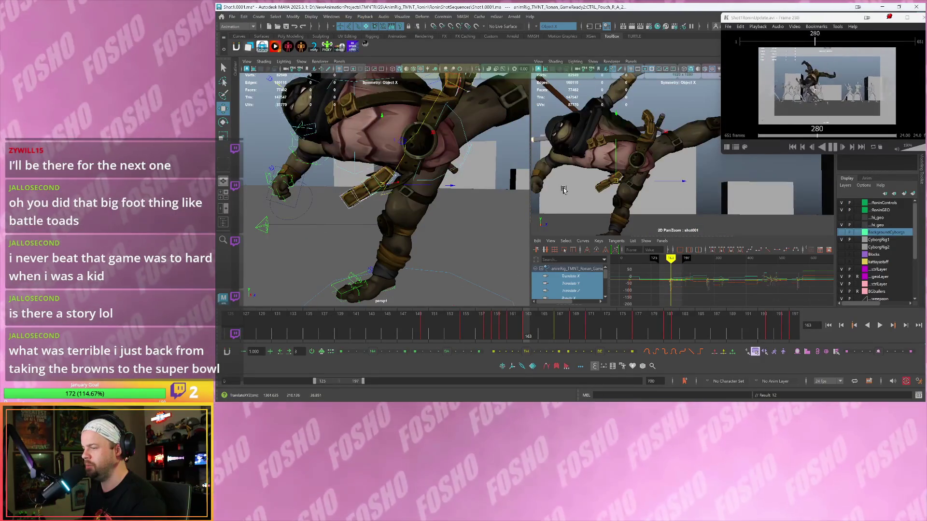
# Rotate the pouch slightly to fit the leg and compare it around frame 163.
pyautogui.click(616, 185)
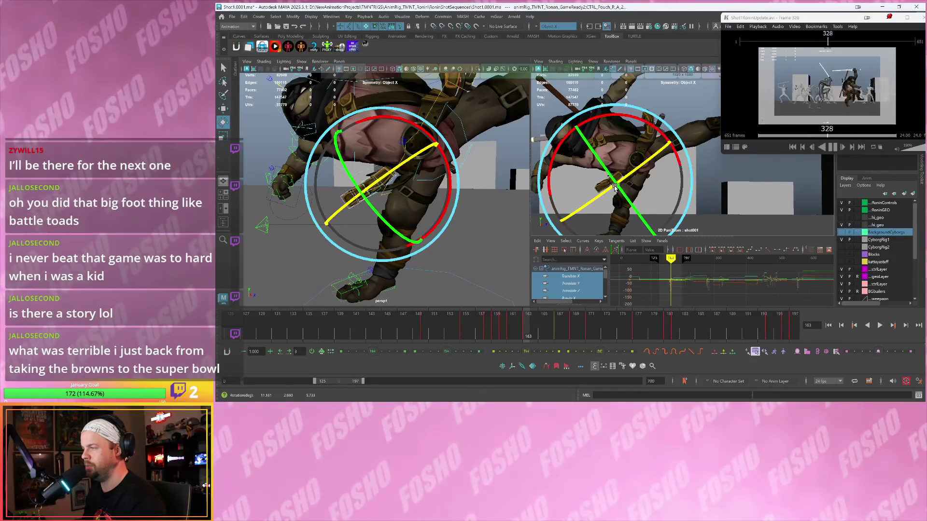
pyautogui.moveTo(668, 189); pyautogui.dragTo(624, 184)
pyautogui.hotkey('alt', '.')
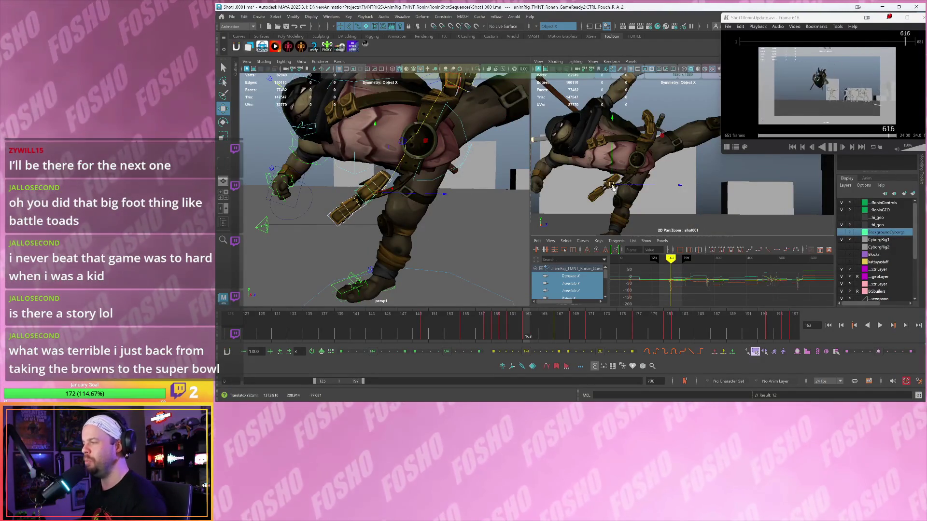
pyautogui.moveTo(622, 183); pyautogui.dragTo(615, 203)
pyautogui.hotkey('alt', '.')
pyautogui.hotkey('alt', '.')
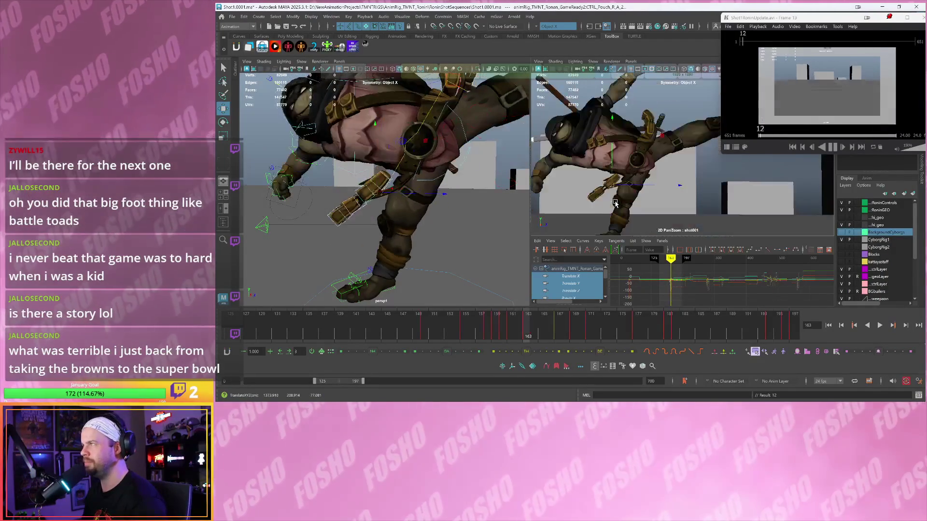
pyautogui.hotkey('alt', ',')
pyautogui.hotkey('alt', ',')
pyautogui.hotkey('alt', '.')
pyautogui.hotkey('alt', '.')
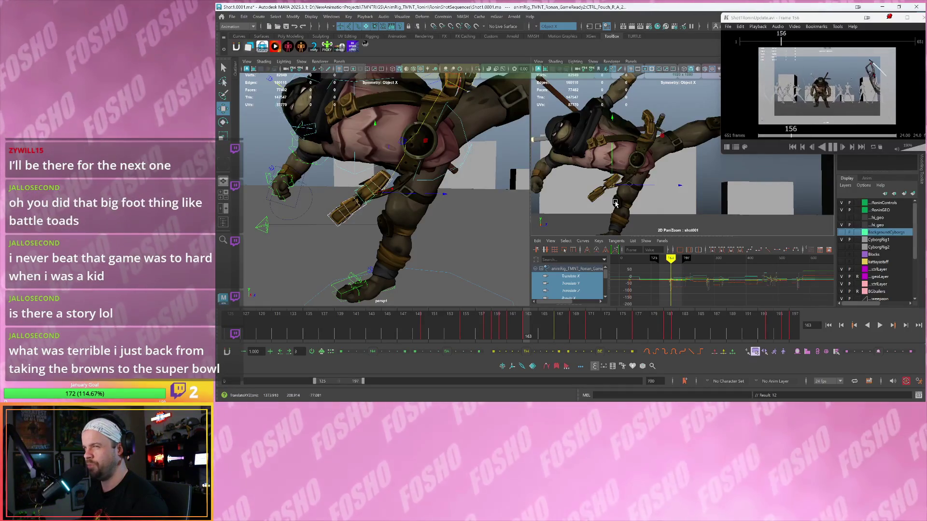
# Review the pouch across frames 160–164 with a closer camera, flipping between 162 and 163.
pyautogui.hotkey('alt', ',')
pyautogui.hotkey('alt', ',')
pyautogui.hotkey('alt', ',')
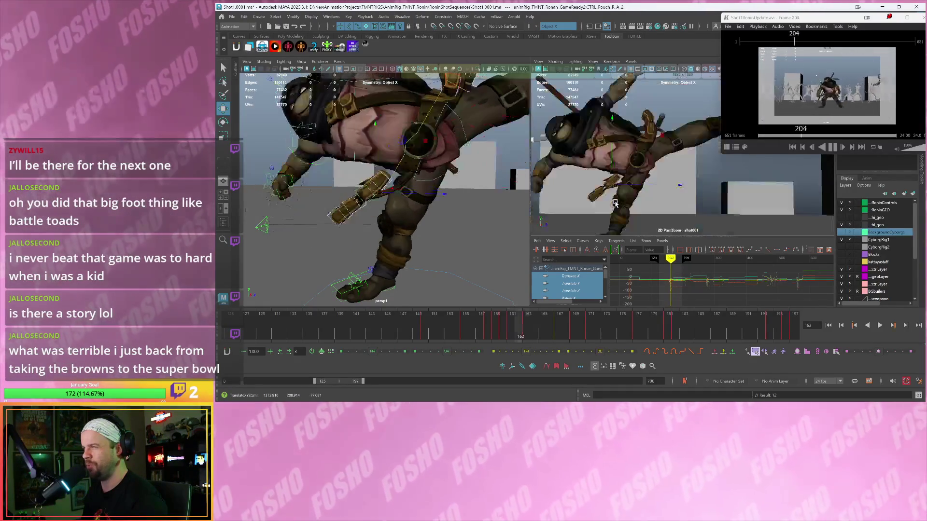
pyautogui.hotkey('alt', '.')
pyautogui.hotkey('alt', '.')
pyautogui.hotkey('alt', '.')
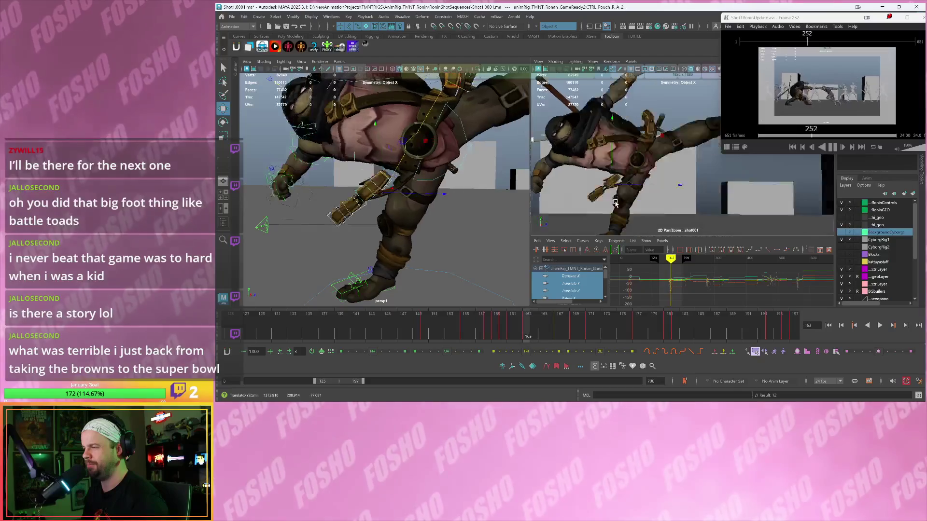
pyautogui.hotkey('alt', ',')
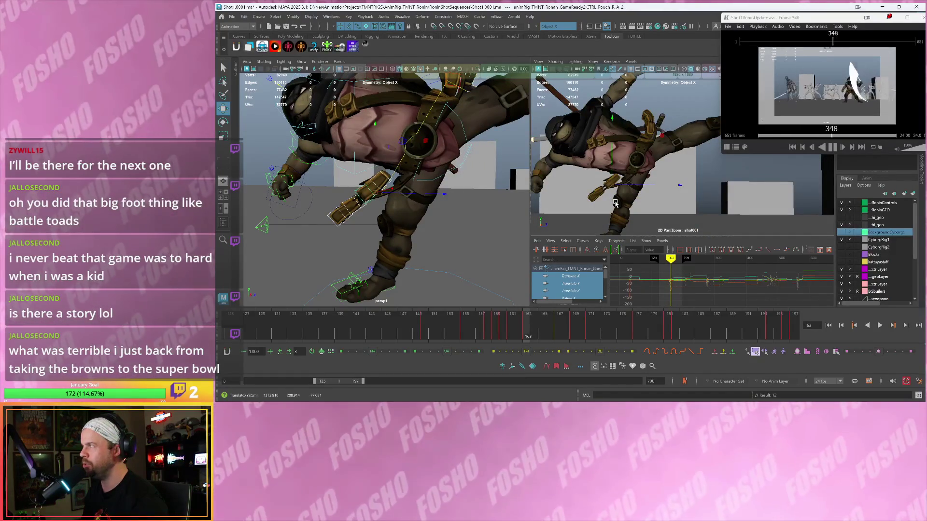
pyautogui.hotkey('alt', '.')
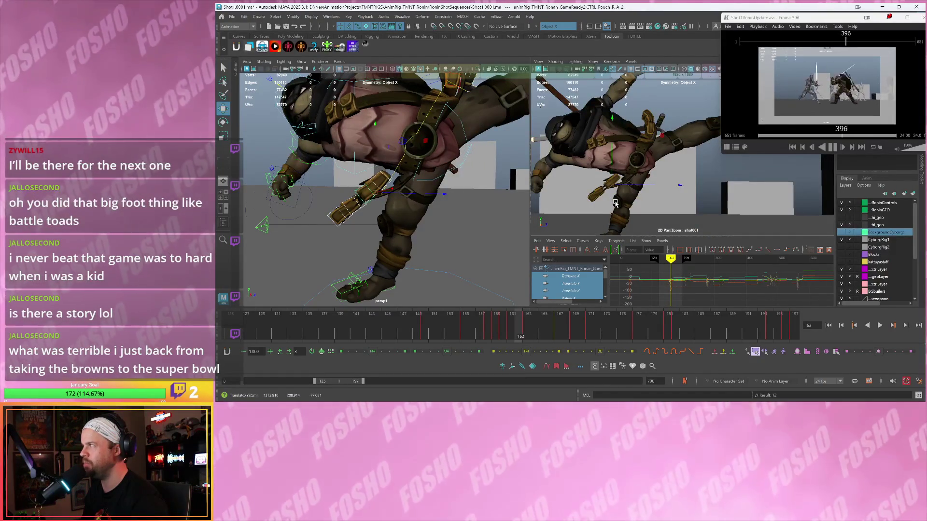
pyautogui.hotkey('alt', ',')
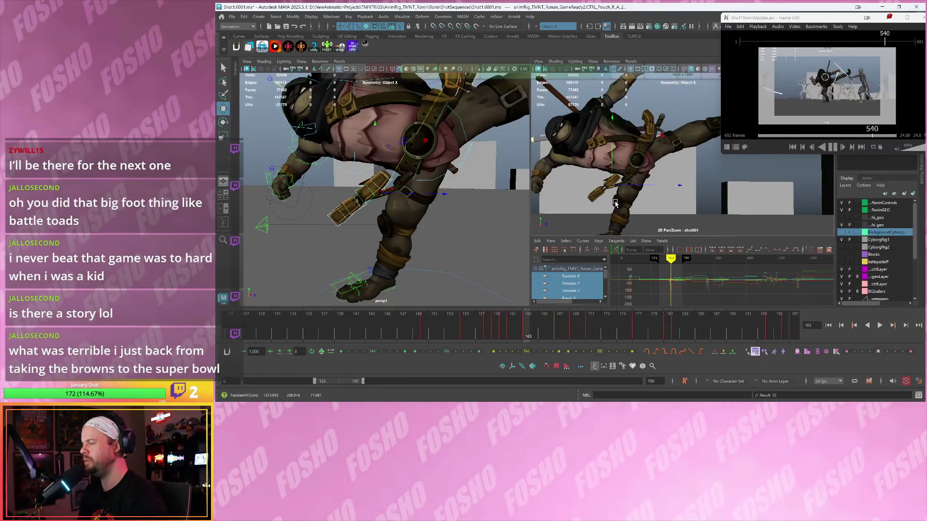
pyautogui.hotkey('alt', ',')
pyautogui.hotkey('alt', ',')
pyautogui.hotkey('alt', ',')
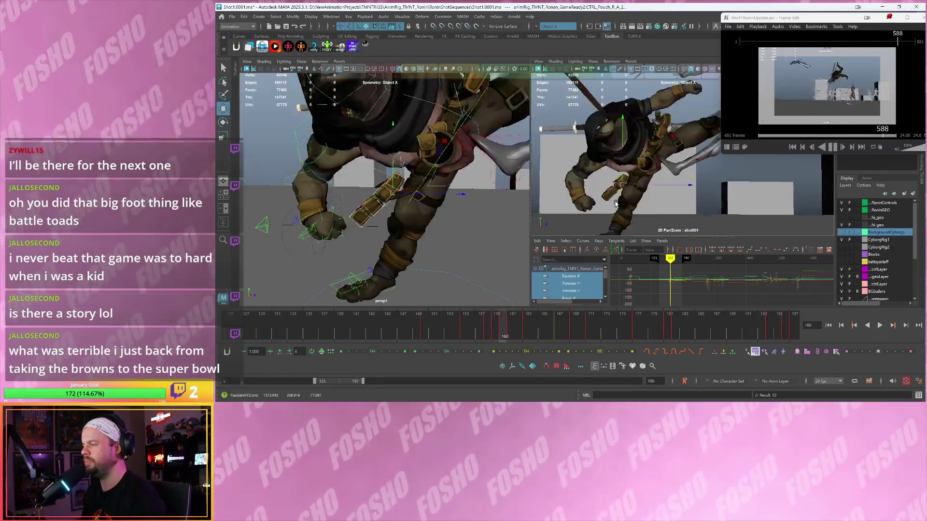
pyautogui.hotkey('alt', '.')
pyautogui.hotkey('alt', '.')
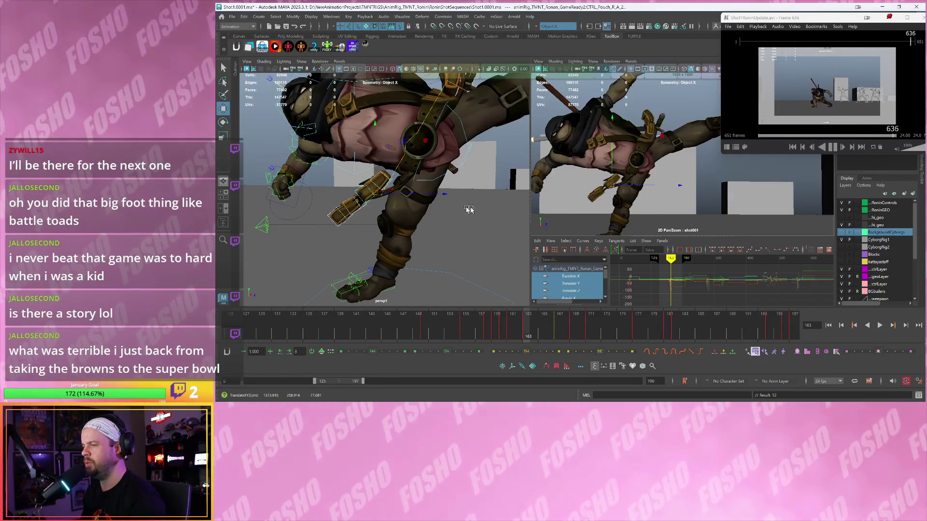
pyautogui.keyDown('alt'); pyautogui.moveTo(445, 204); pyautogui.dragTo(431, 195); pyautogui.keyUp('alt')
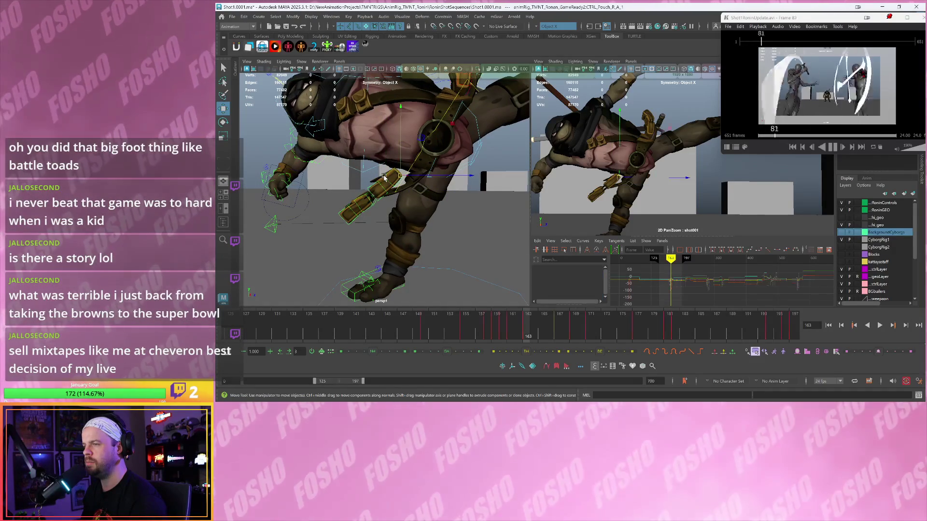
pyautogui.hotkey('alt', ',')
pyautogui.hotkey('alt', '.')
pyautogui.hotkey('alt', ',')
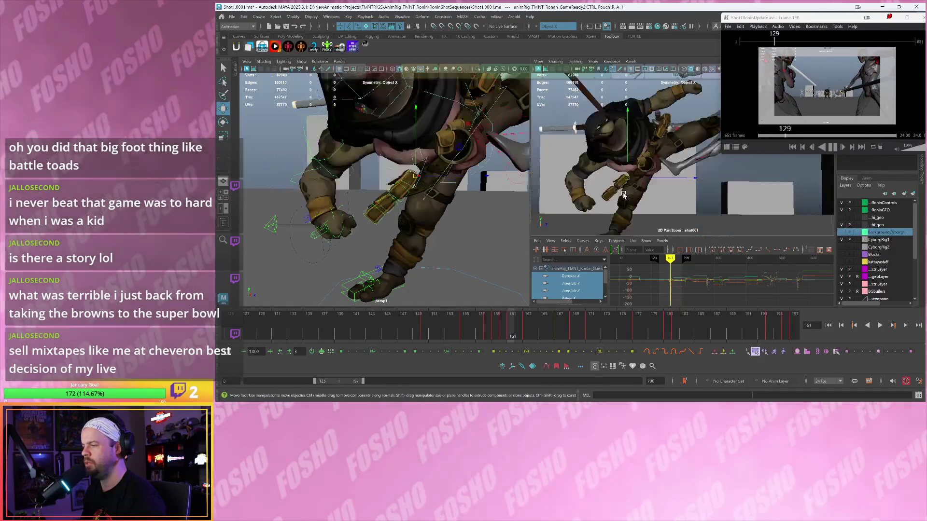
pyautogui.hotkey('alt', '.')
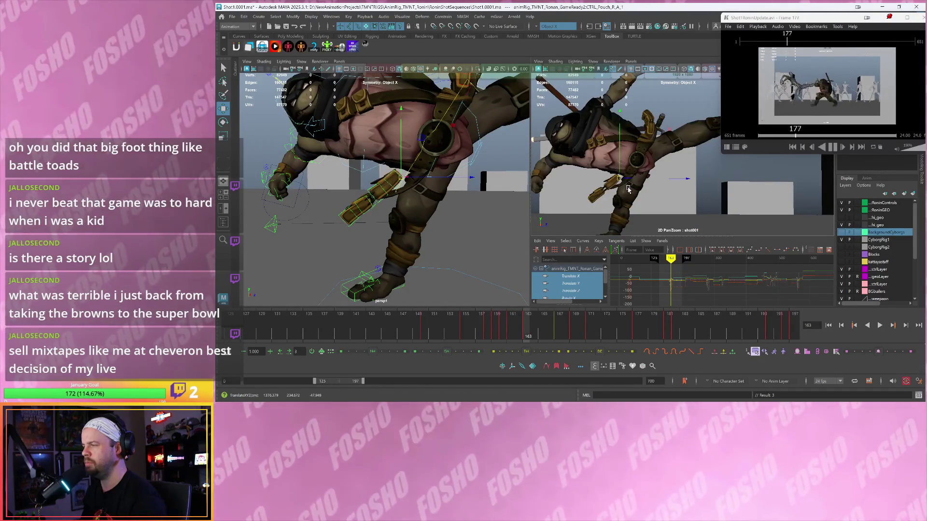
# Nudge the pouch along an axis at frame 162 and scrub the shot to check.
pyautogui.press('e')
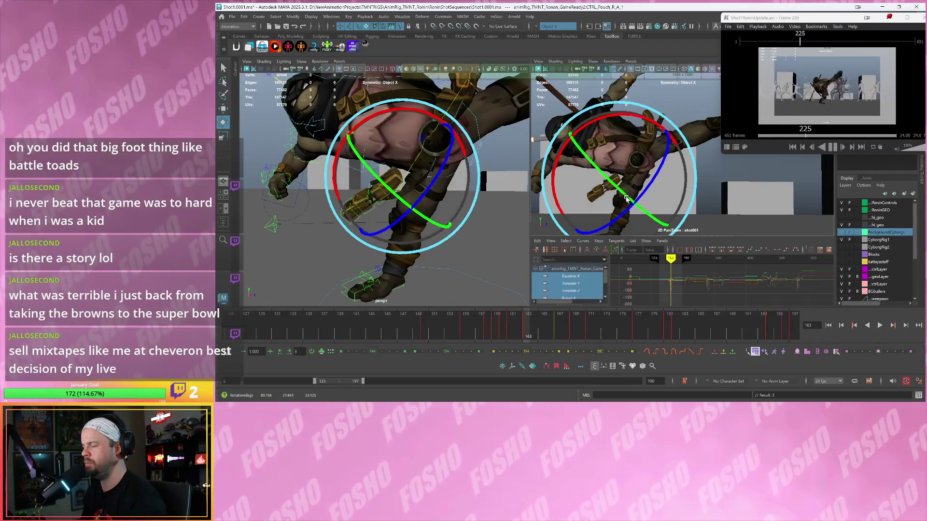
pyautogui.press('w')
pyautogui.click(619, 181)
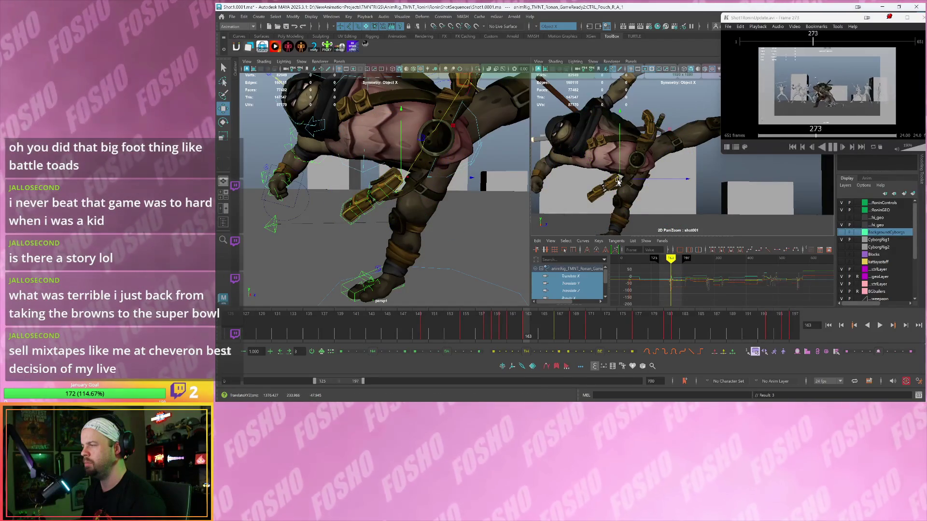
pyautogui.hotkey('alt', ',')
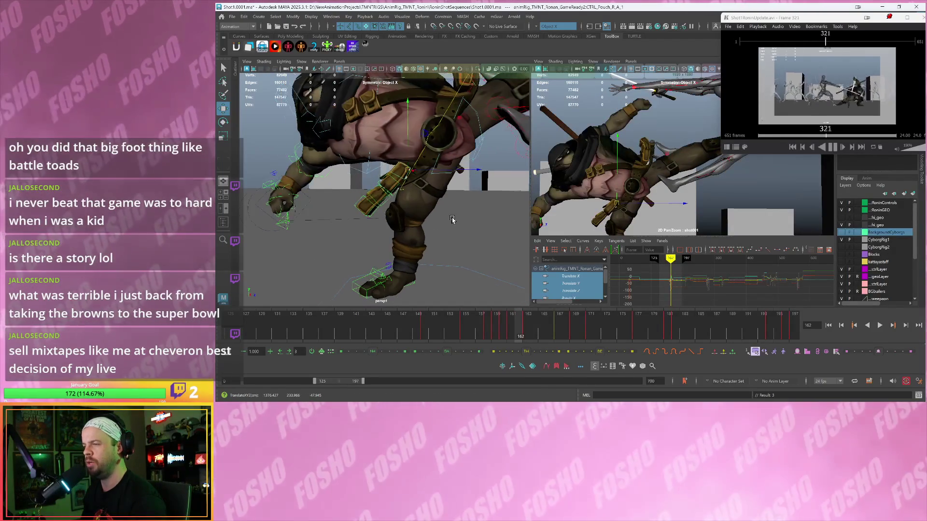
pyautogui.press('w')
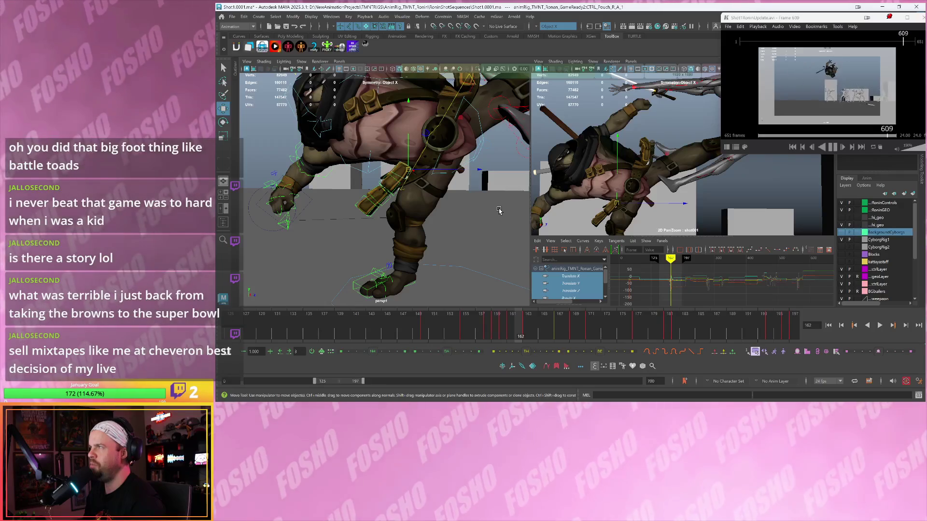
pyautogui.moveTo(499, 210); pyautogui.dragTo(488, 238)
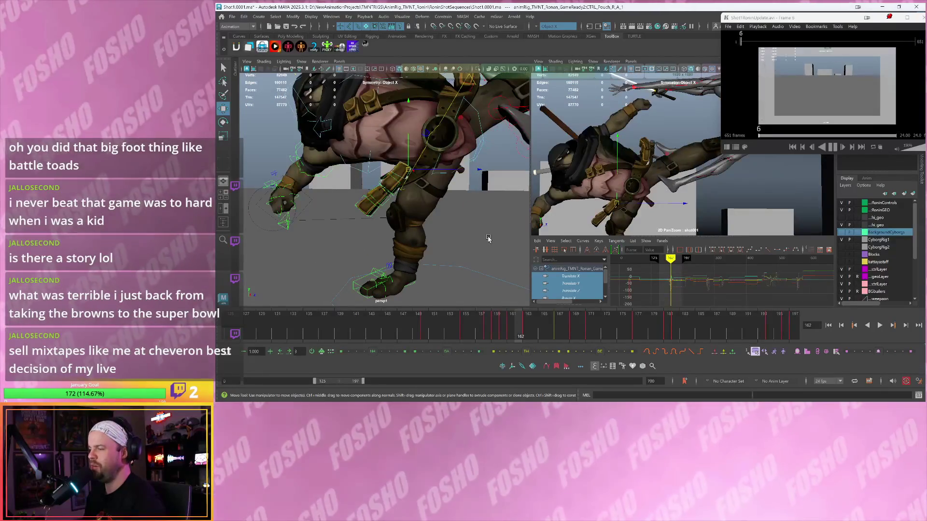
pyautogui.hotkey('alt', '.')
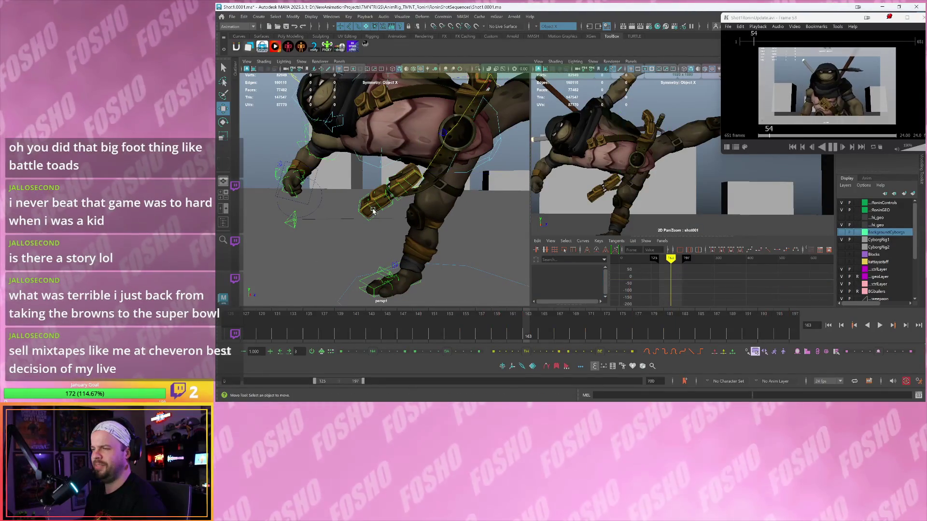
# Shift CTRL_Pouch_R_B_2 against the leg and tilt it about 4 degrees at frame 163.
pyautogui.click(382, 209)
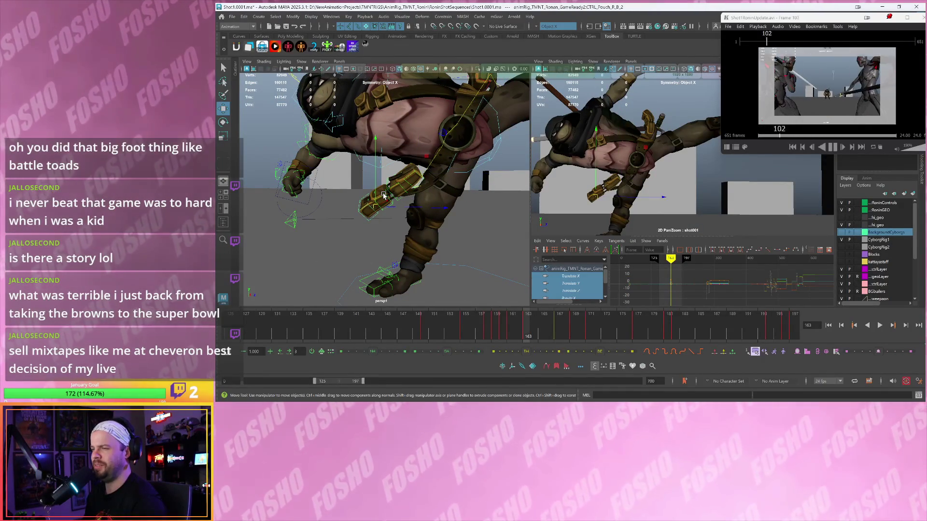
pyautogui.moveTo(384, 196); pyautogui.dragTo(378, 197)
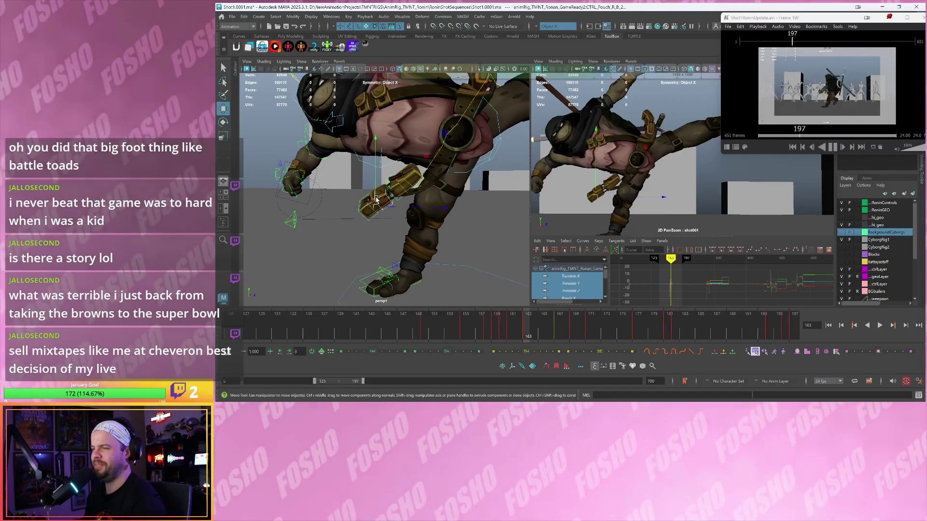
pyautogui.press('e')
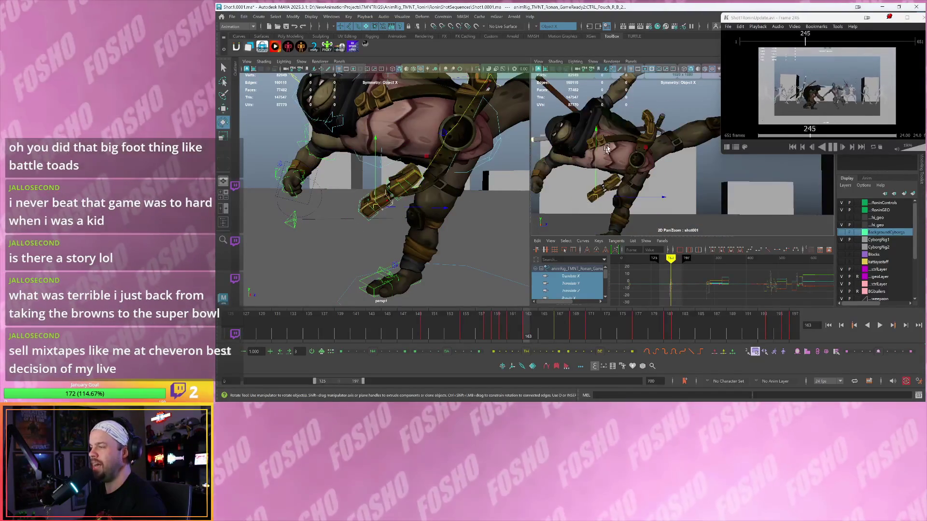
pyautogui.moveTo(617, 140); pyautogui.dragTo(634, 146)
pyautogui.hotkey('alt', ',')
pyautogui.hotkey('alt', '.')
pyautogui.hotkey('alt', ',')
pyautogui.hotkey('alt', '.')
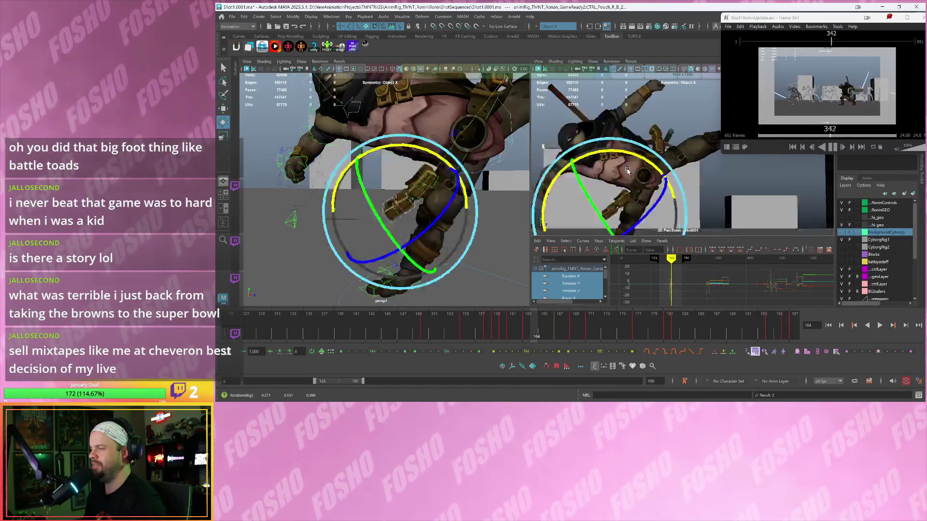
pyautogui.hotkey('alt', '.')
pyautogui.hotkey('alt', '.')
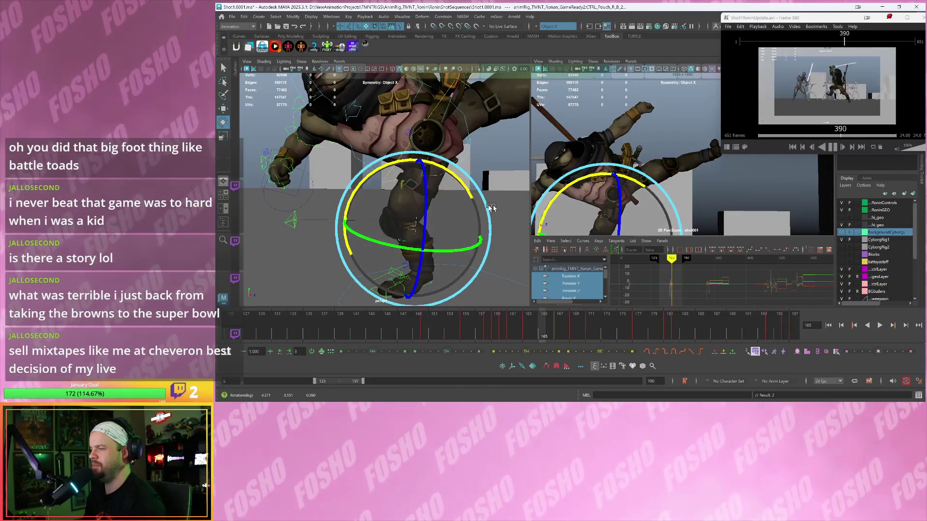
# Reselect CTRL_Pouch_R_A_1 and recheck it across frames 163–165.
pyautogui.press('w')
pyautogui.hotkey('alt', ',')
pyautogui.hotkey('alt', ',')
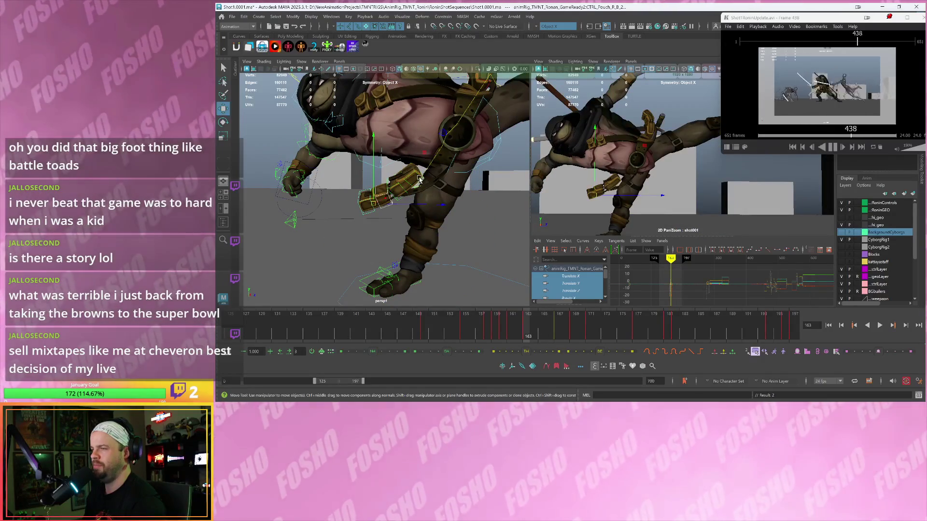
pyautogui.click(418, 175)
pyautogui.hotkey('alt', '.')
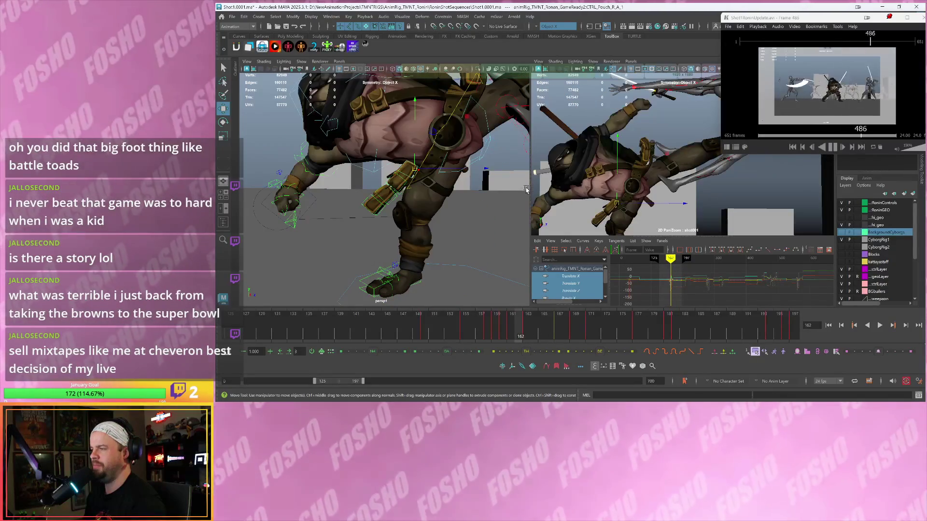
pyautogui.hotkey('alt', ',')
pyautogui.hotkey('alt', '.')
pyautogui.hotkey('alt', ',')
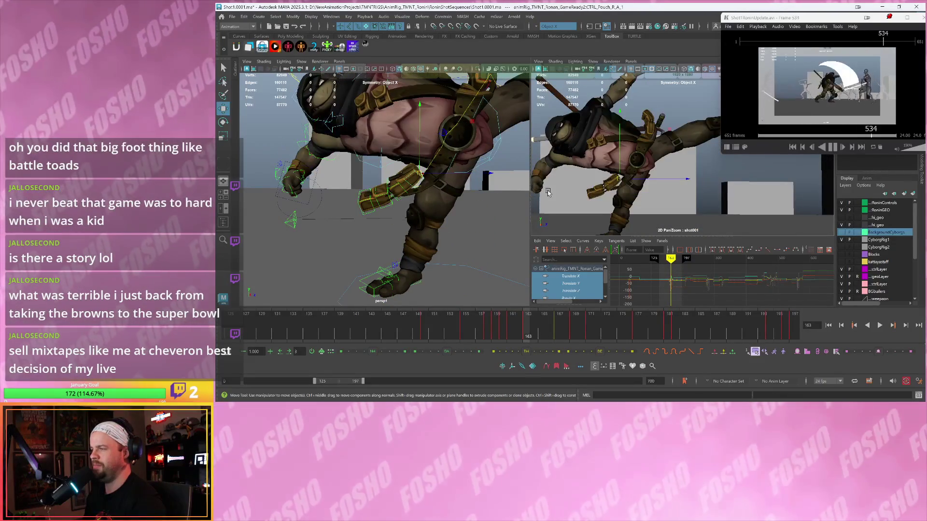
pyautogui.hotkey('alt', '.')
pyautogui.hotkey('alt', '.')
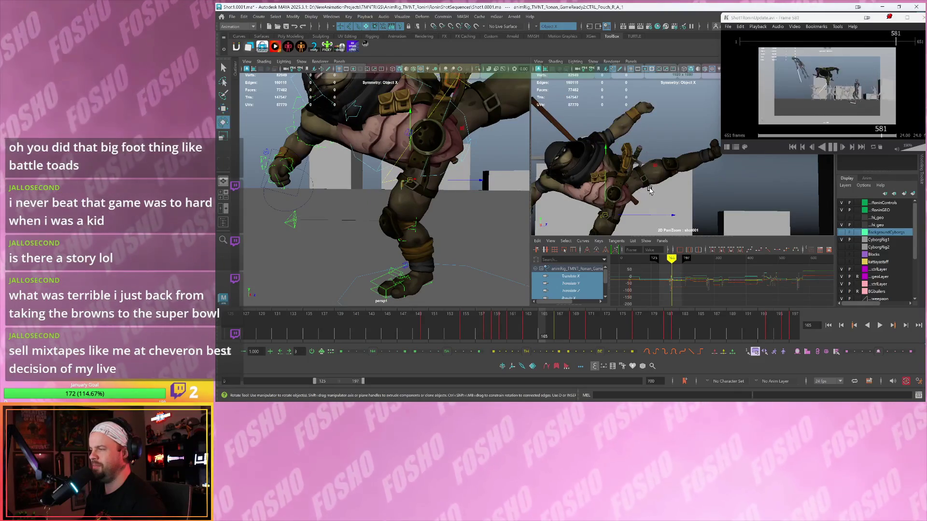
# Twist the Ronin's torso control and reframe the view on the pouch.
pyautogui.click(649, 190)
pyautogui.moveTo(580, 158); pyautogui.dragTo(638, 181)
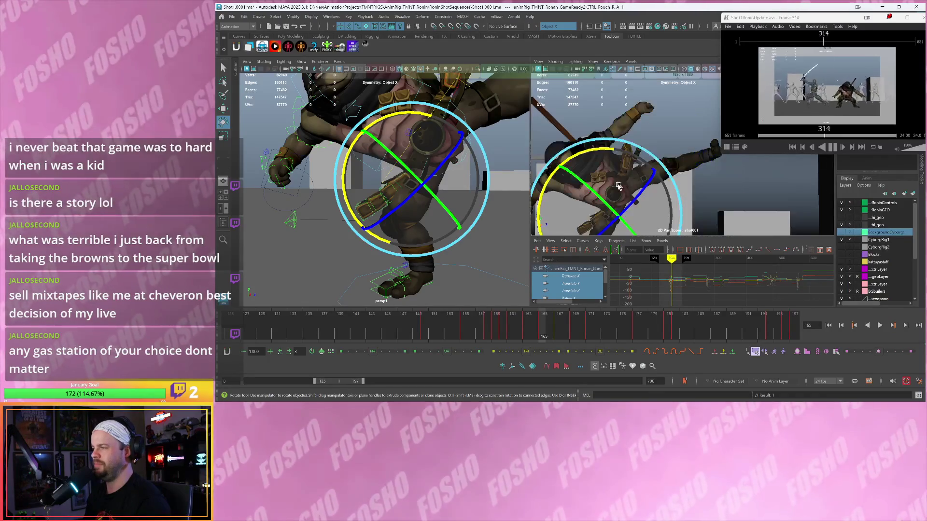
pyautogui.keyDown('alt'); pyautogui.moveTo(627, 186); pyautogui.dragTo(656, 155, button='middle'); pyautogui.keyUp('alt')
pyautogui.keyDown('alt'); pyautogui.moveTo(656, 156); pyautogui.dragTo(671, 172); pyautogui.keyUp('alt')
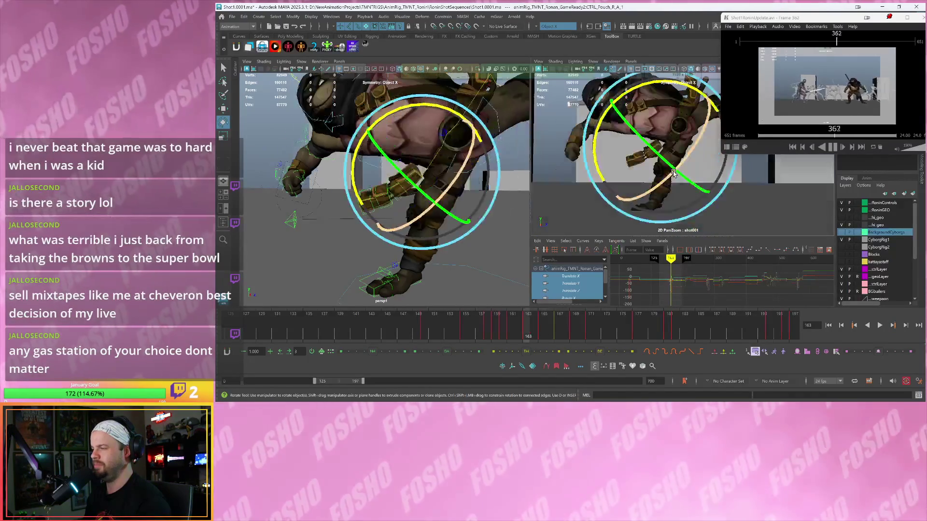
# Nudge and rotate the pouch control at frame 165 to fit against the leg.
pyautogui.press('w')
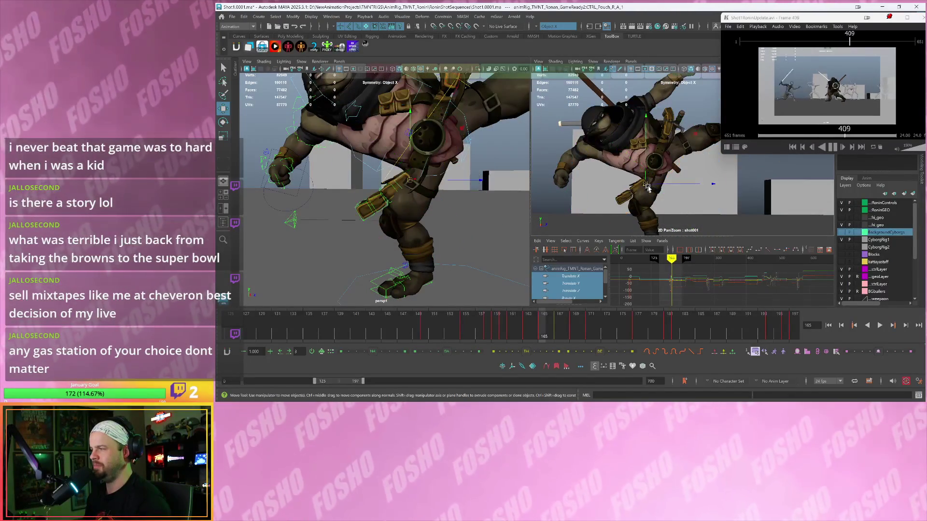
pyautogui.moveTo(647, 184); pyautogui.dragTo(644, 182)
pyautogui.press('e')
pyautogui.moveTo(630, 188); pyautogui.dragTo(628, 187)
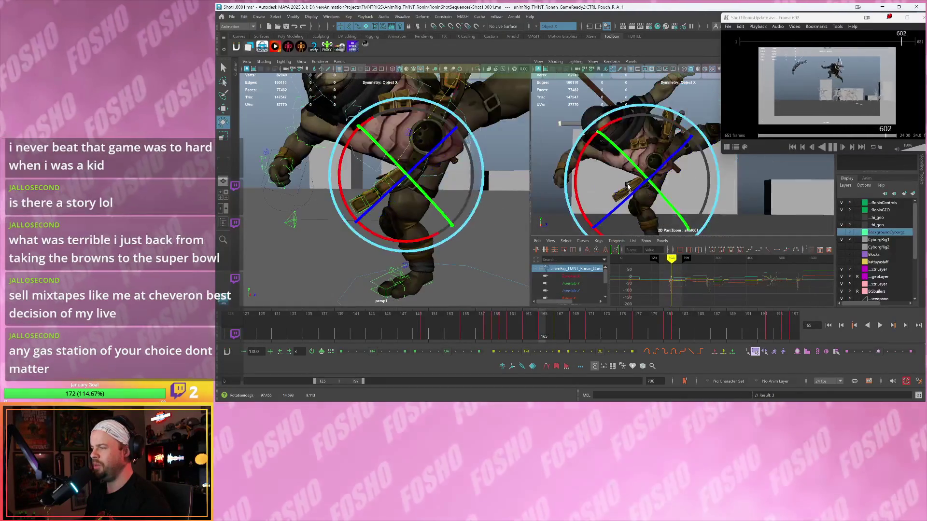
pyautogui.press('w')
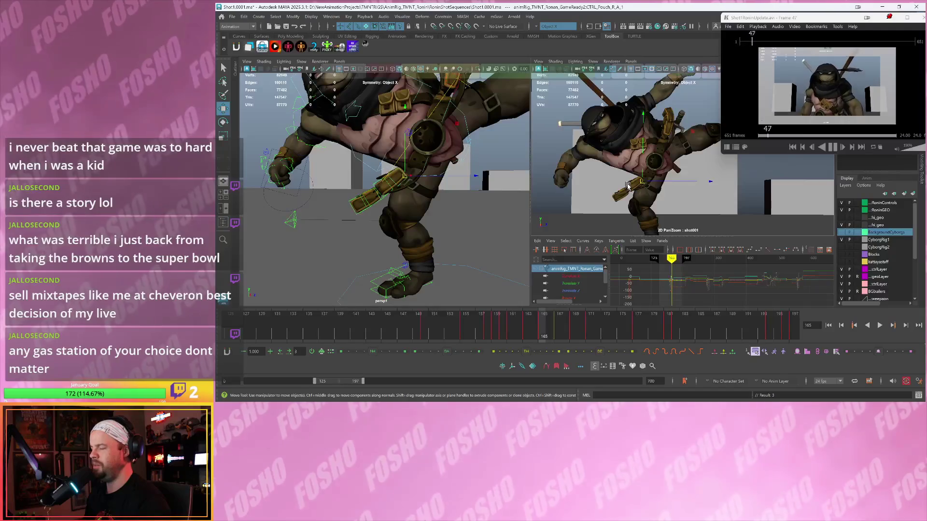
# Step back and forth through frames 163–165 to check the pouch placement.
pyautogui.press(',')
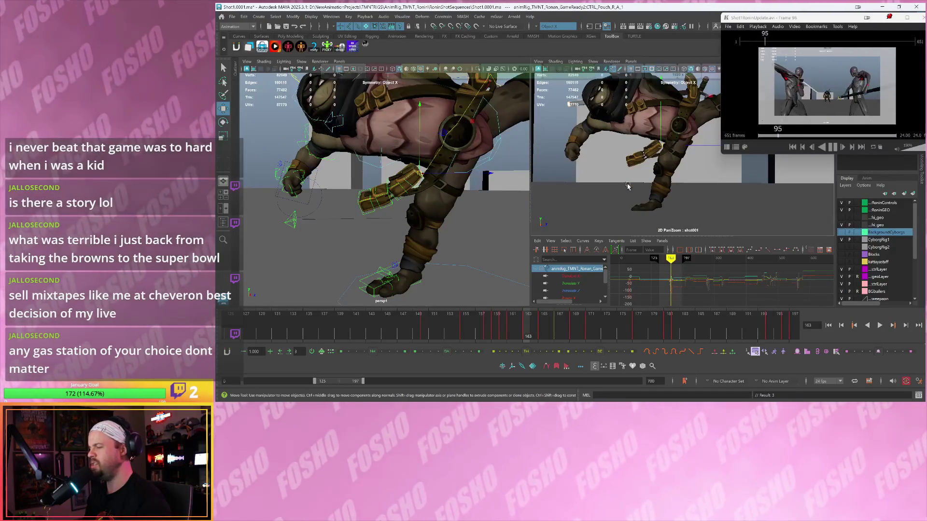
pyautogui.press('.')
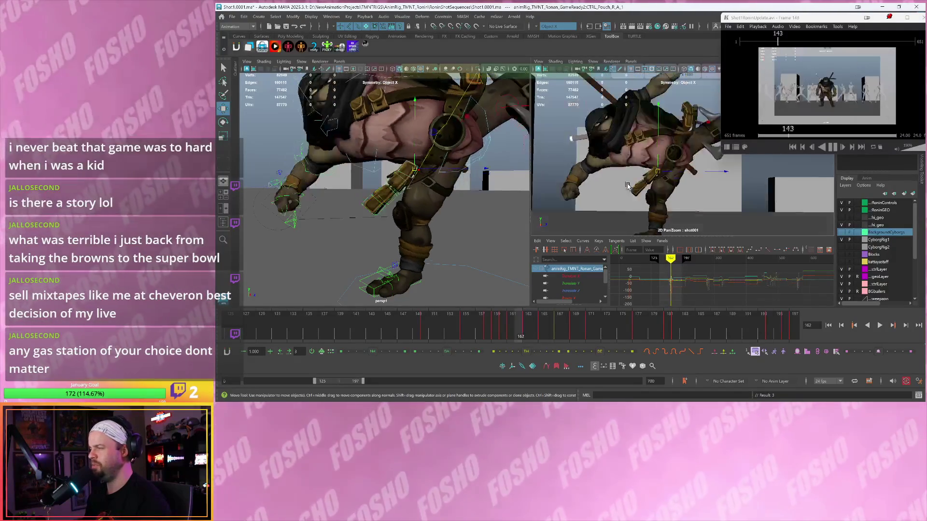
pyautogui.press(',')
pyautogui.press(',')
pyautogui.press('.')
pyautogui.press('.')
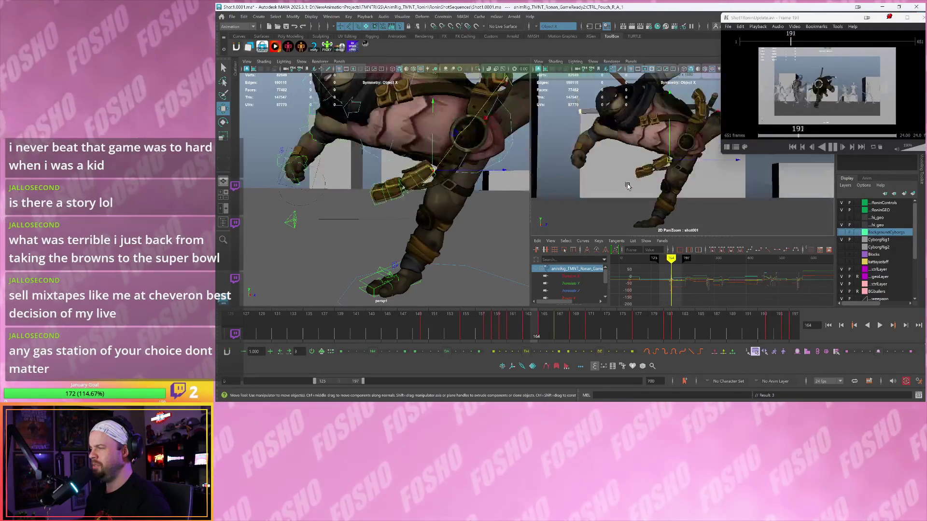
pyautogui.press(',')
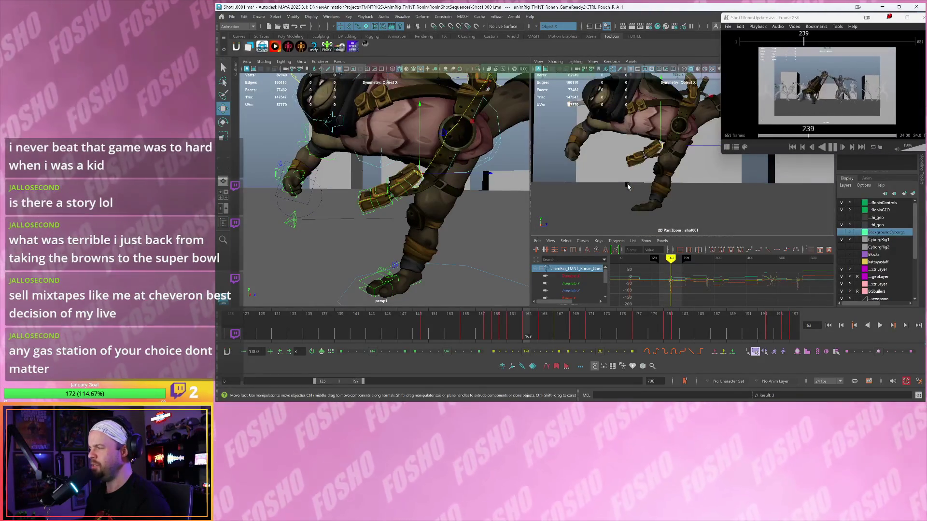
pyautogui.press('.')
pyautogui.press(',')
pyautogui.press('.')
pyautogui.press(',')
pyautogui.press('.')
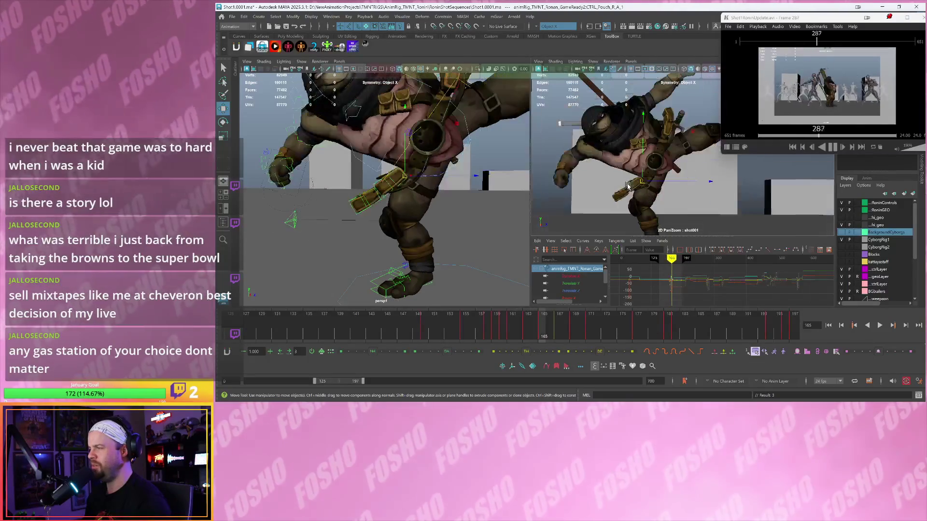
pyautogui.press('.')
pyautogui.press(',')
pyautogui.press(',')
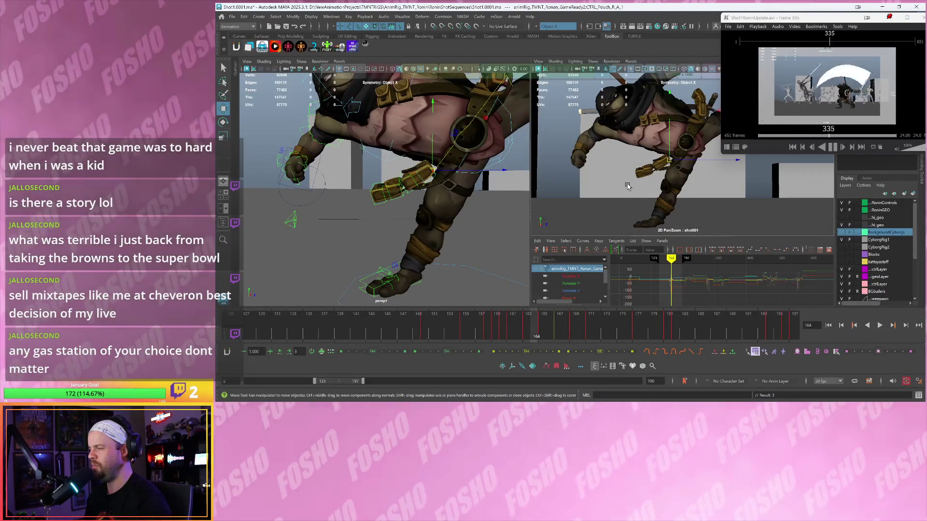
pyautogui.press(',')
pyautogui.press('.')
pyautogui.press(',')
pyautogui.press('.')
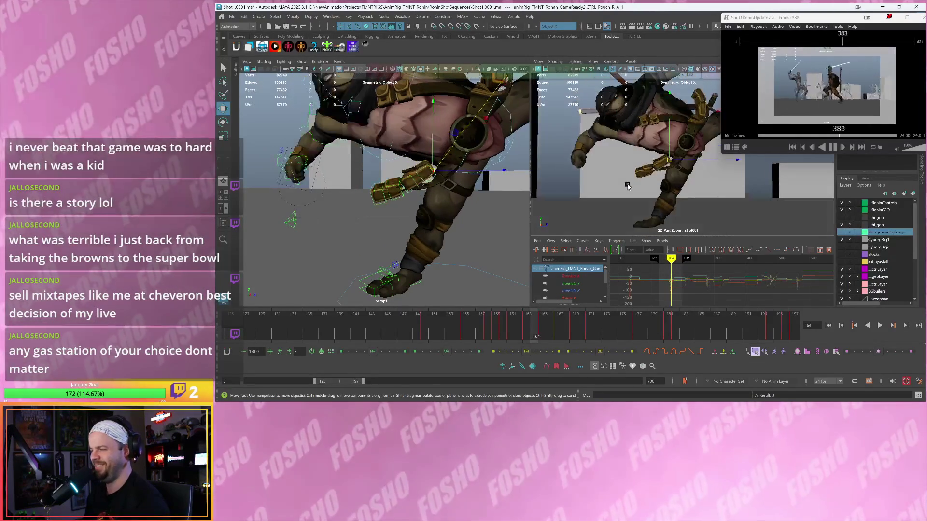
pyautogui.press(',')
pyautogui.press('.')
pyautogui.press('.')
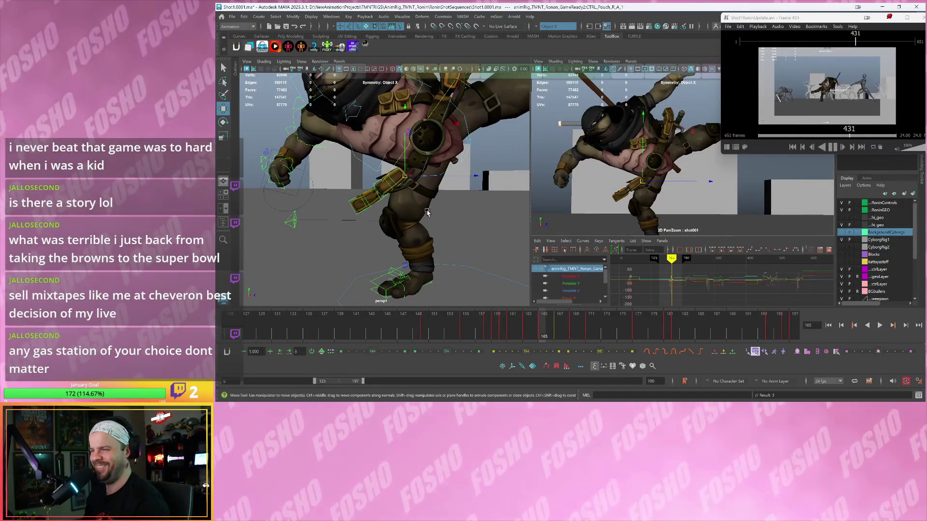
# Frame CTRL_Pouch_R_A_1, then move and rotate it at frame 166 to follow the leg.
pyautogui.press('f')
pyautogui.moveTo(408, 186); pyautogui.dragTo(400, 177)
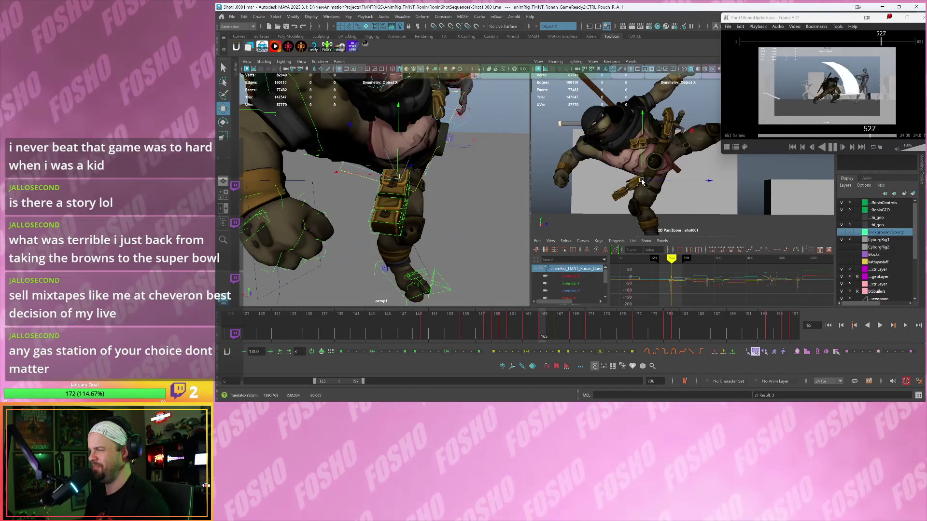
pyautogui.moveTo(642, 182); pyautogui.dragTo(647, 181)
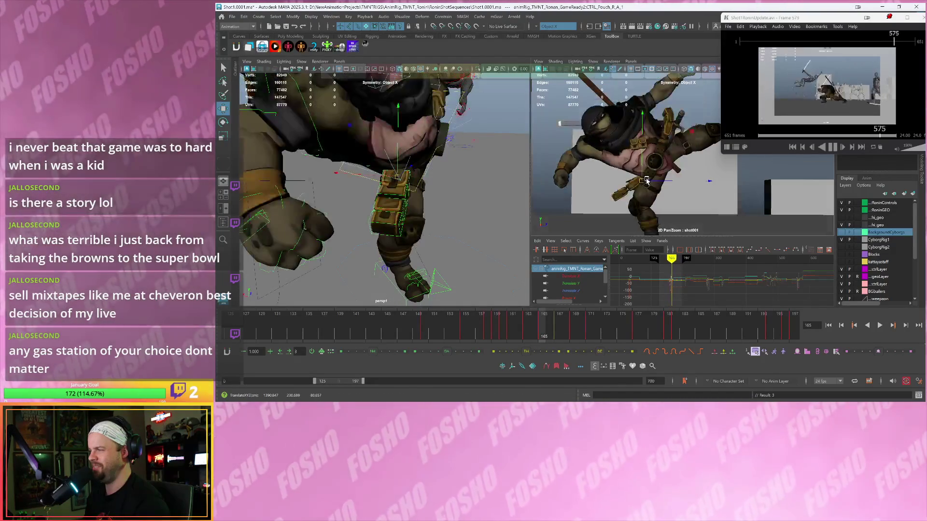
pyautogui.press('e')
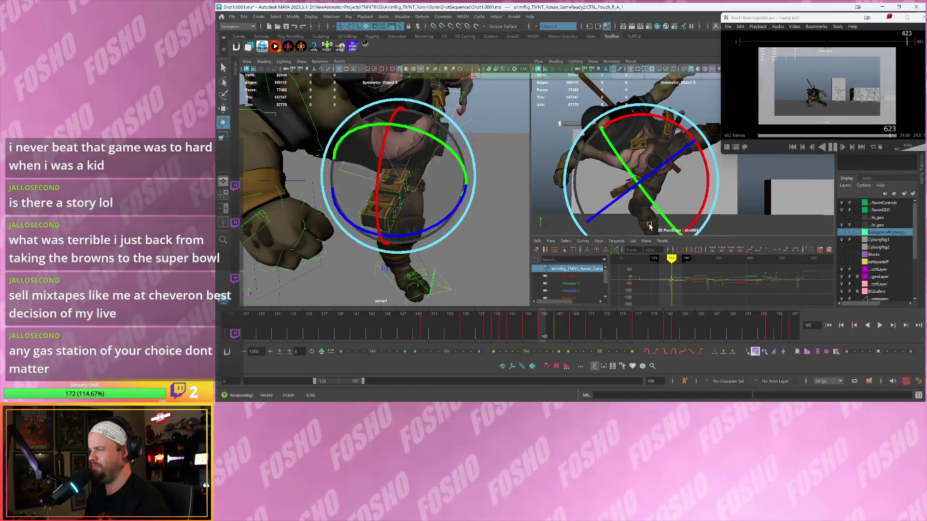
pyautogui.moveTo(650, 225); pyautogui.dragTo(652, 226)
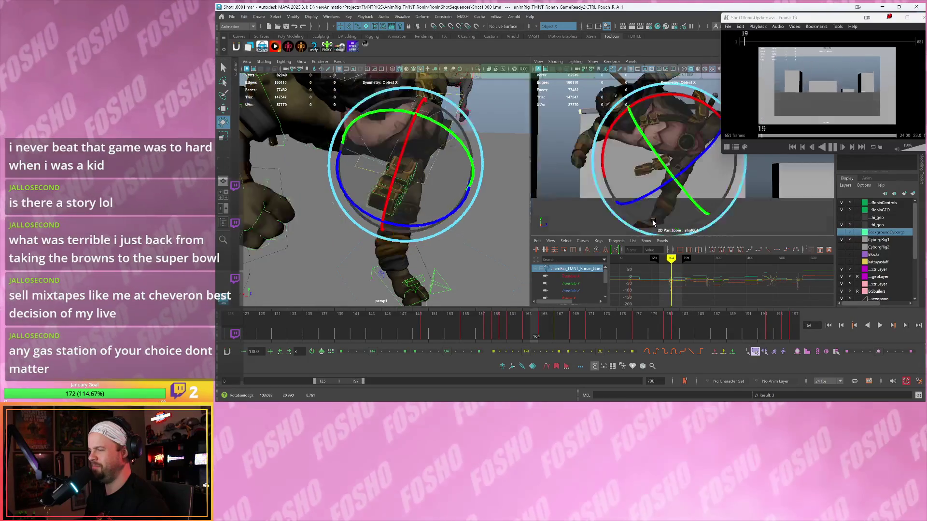
# Try the Blend to Ease slider on the pouch at frame 167, then undo it.
pyautogui.hotkey('alt', '.')
pyautogui.hotkey('alt', '.')
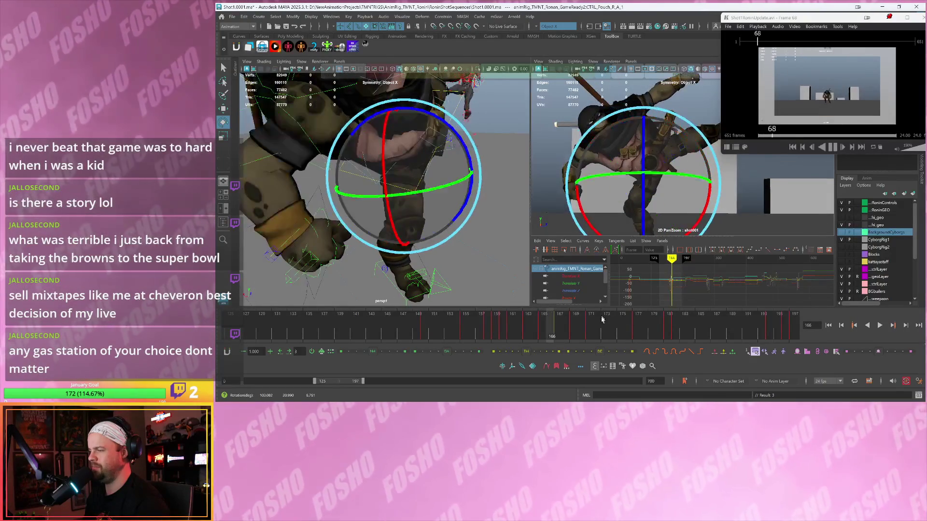
pyautogui.moveTo(581, 355); pyautogui.dragTo(578, 355)
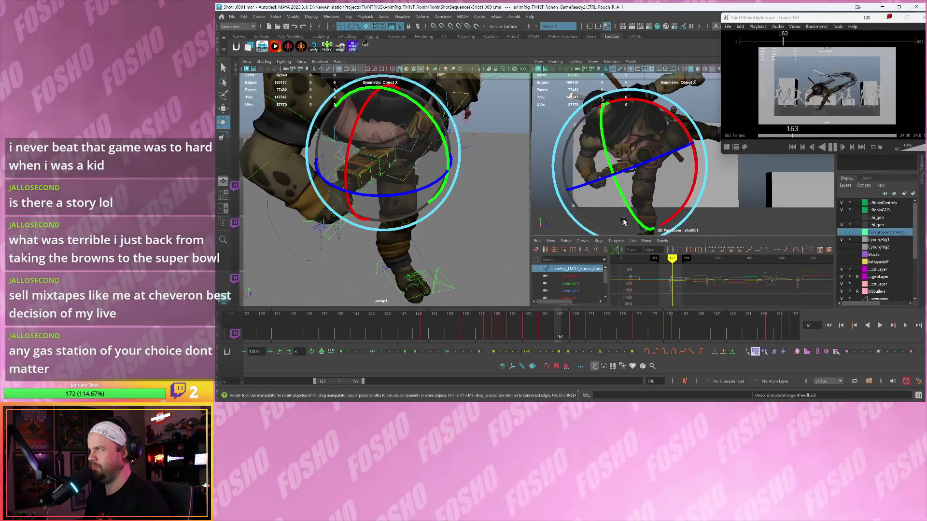
pyautogui.hotkey('ctrl', 'z')
pyautogui.hotkey('alt', ',')
pyautogui.hotkey('alt', '.')
pyautogui.hotkey('alt', ',')
pyautogui.hotkey('alt', '.')
pyautogui.hotkey('alt', ',')
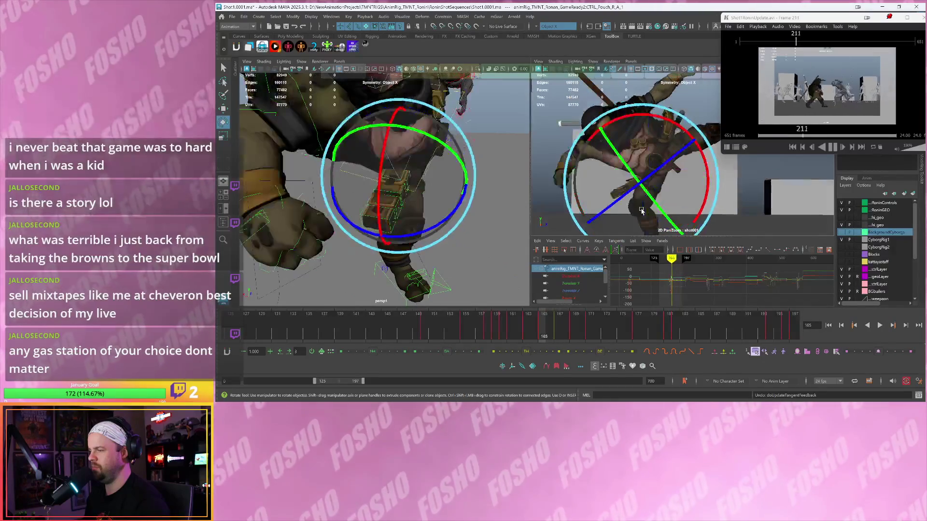
# Move the right leg pouch so it sits on the thigh.
pyautogui.press('w')
pyautogui.moveTo(635, 188); pyautogui.dragTo(635, 180)
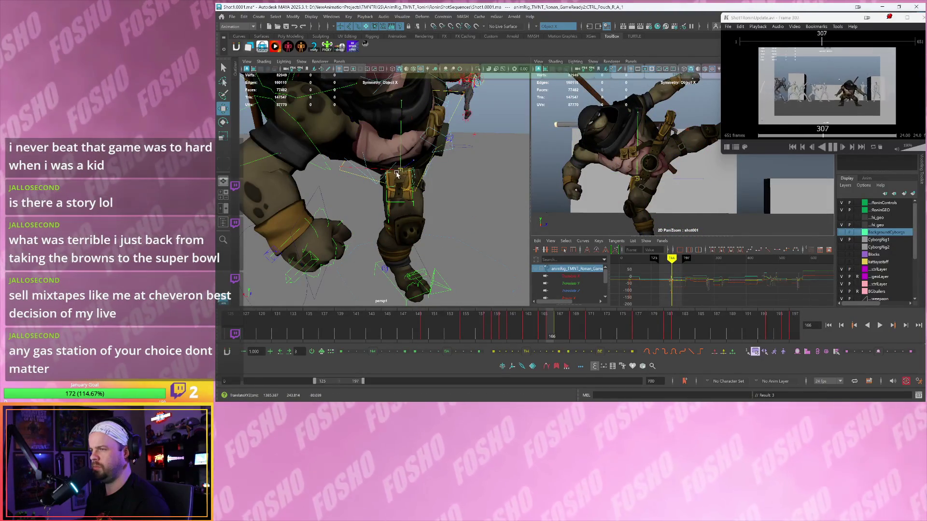
pyautogui.moveTo(400, 173)
pyautogui.mouseDown()
pyautogui.moveTo(349, 175)
pyautogui.moveTo(360, 193)
pyautogui.moveTo(353, 187)
pyautogui.mouseUp()
pyautogui.press('e')
pyautogui.press('w')
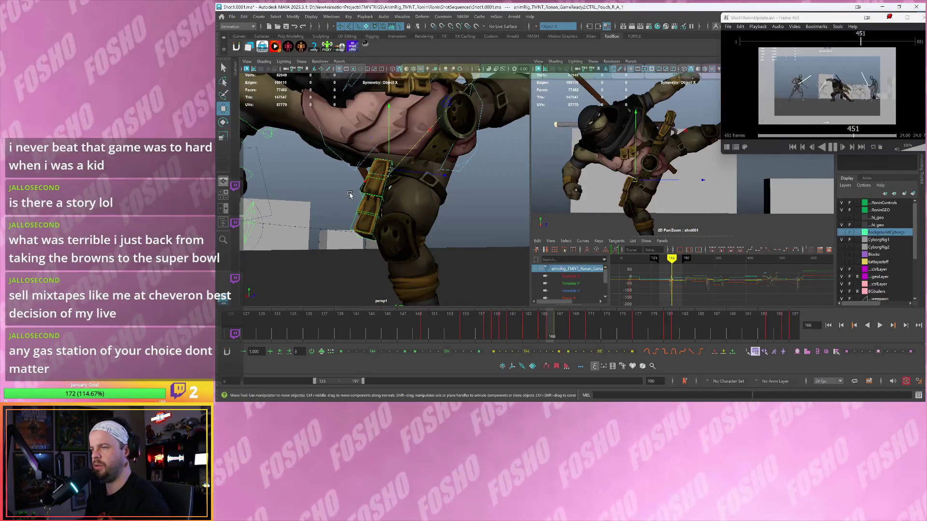
# Try rotating the second right leg pouch against the leg, then undo the rotation.
pyautogui.click(362, 218)
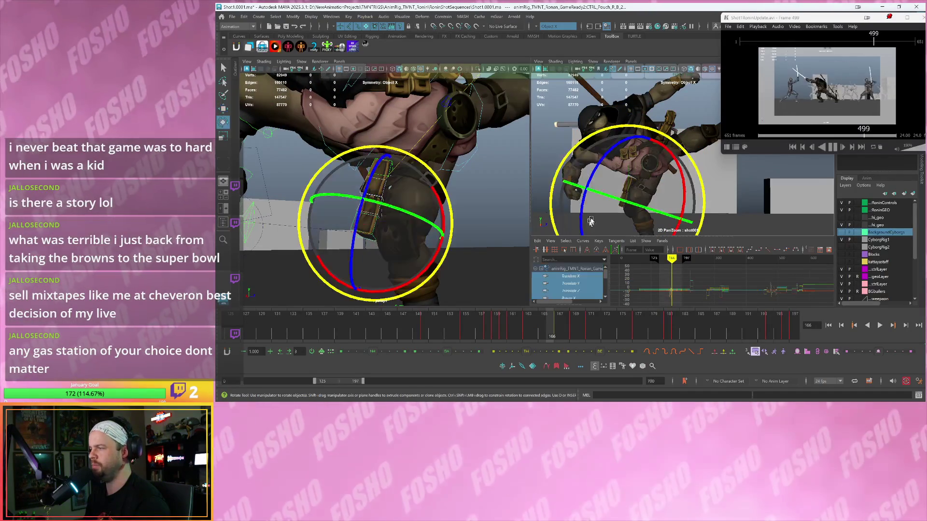
pyautogui.press('e')
pyautogui.moveTo(586, 188)
pyautogui.mouseDown()
pyautogui.moveTo(604, 195)
pyautogui.moveTo(611, 213)
pyautogui.moveTo(600, 218)
pyautogui.moveTo(610, 205)
pyautogui.mouseUp()
pyautogui.hotkey('ctrl', 'z')
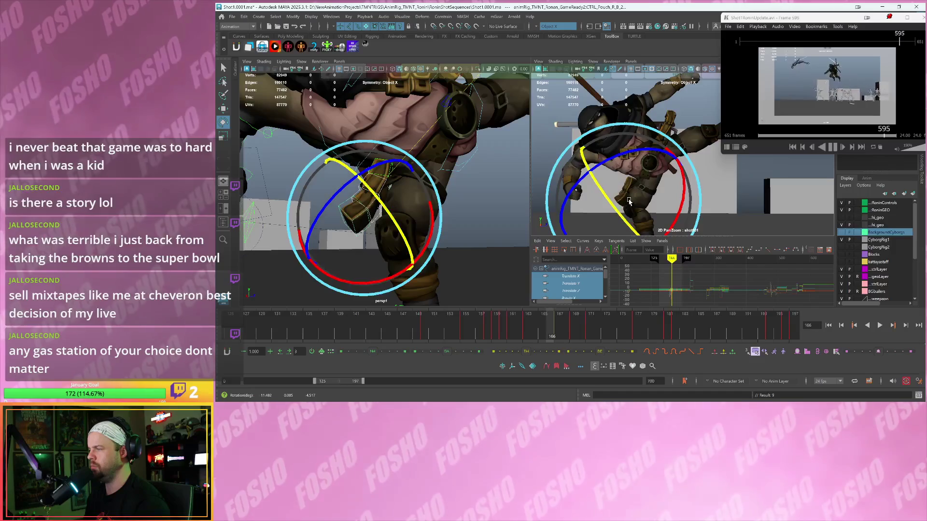
pyautogui.press('w')
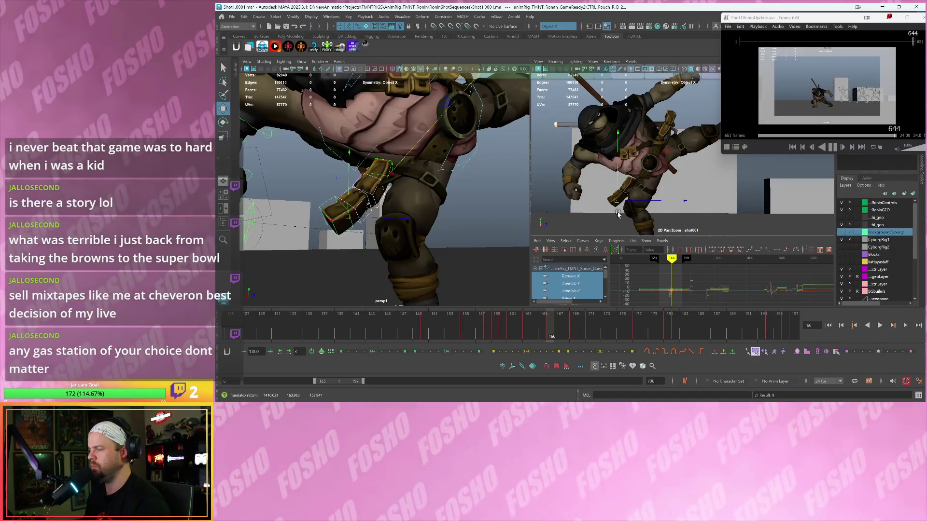
# Check frames 166–169 and ease a control's pose toward its neighbouring keys.
pyautogui.hotkey('alt', '.')
pyautogui.hotkey('alt', '.')
pyautogui.hotkey('alt', '.')
pyautogui.hotkey('alt', ',')
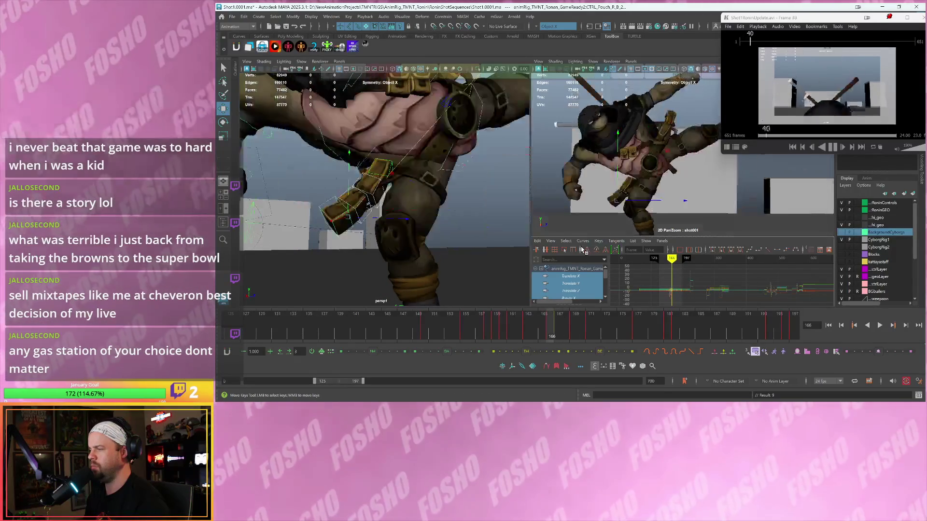
pyautogui.hotkey('alt', ',')
pyautogui.hotkey('alt', ',')
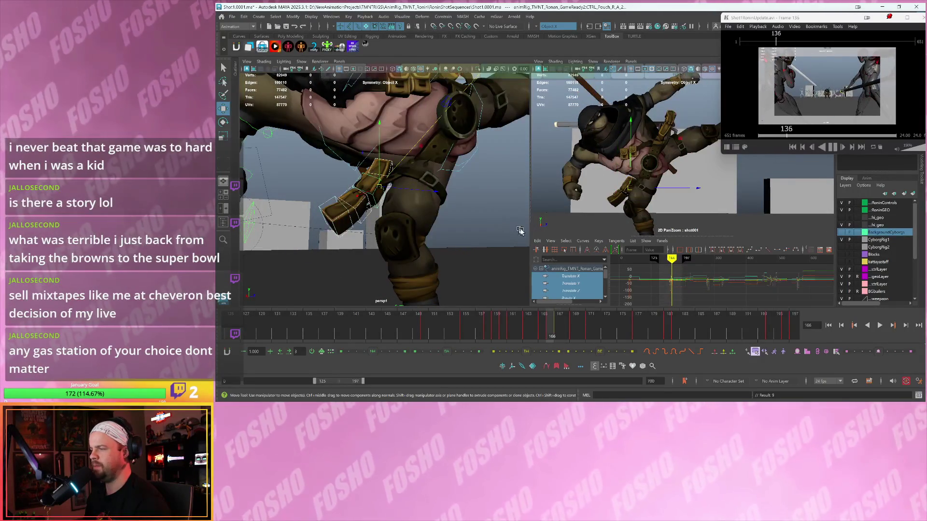
pyautogui.hotkey('alt', '.')
pyautogui.hotkey('alt', '.')
pyautogui.hotkey('alt', '.')
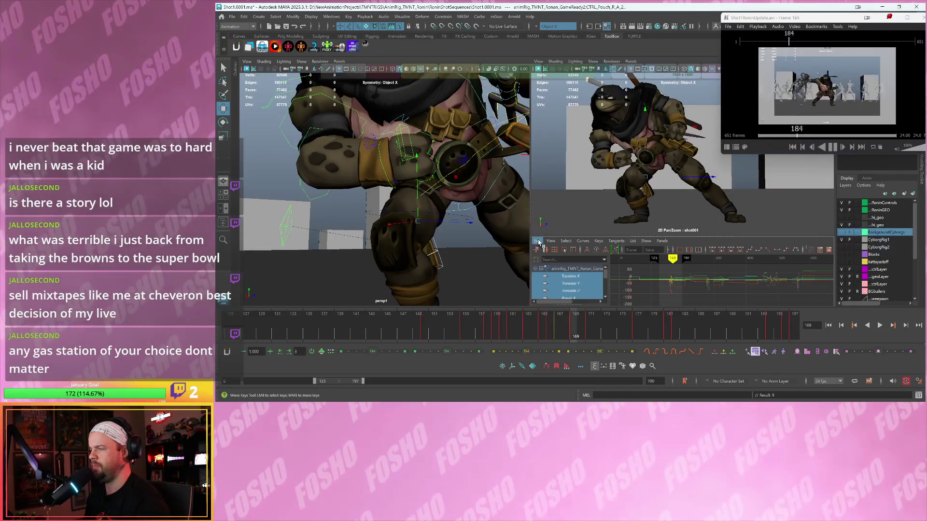
pyautogui.click(626, 199)
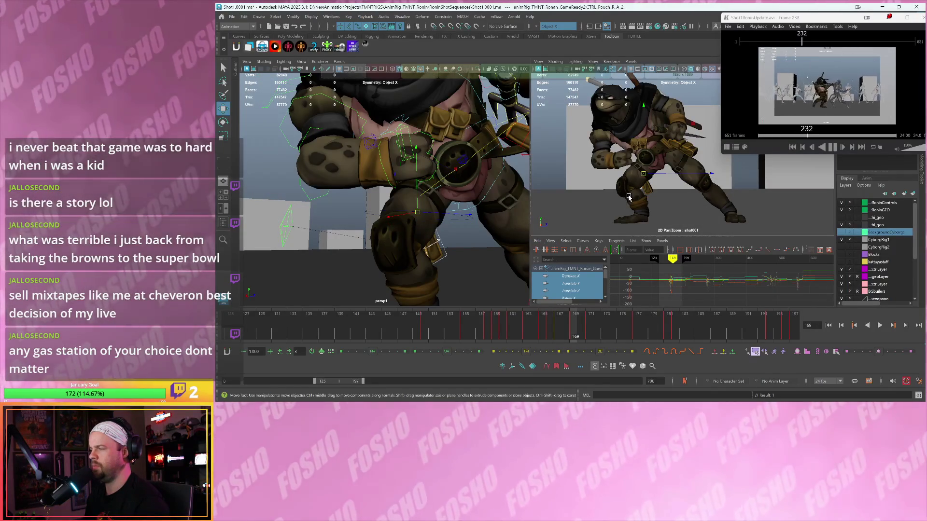
pyautogui.hotkey('alt', ',')
pyautogui.hotkey('alt', ',')
pyautogui.hotkey('alt', ',')
pyautogui.hotkey('alt', '.')
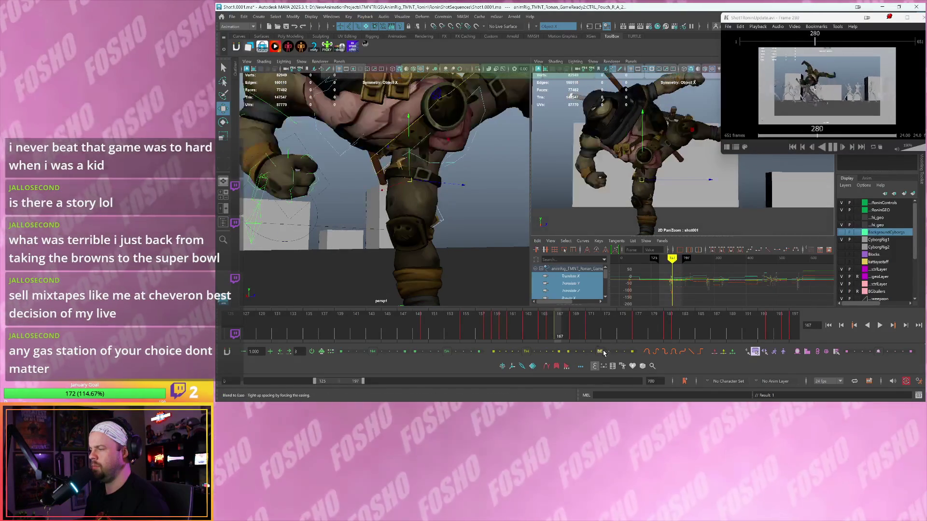
pyautogui.moveTo(600, 352); pyautogui.dragTo(598, 353)
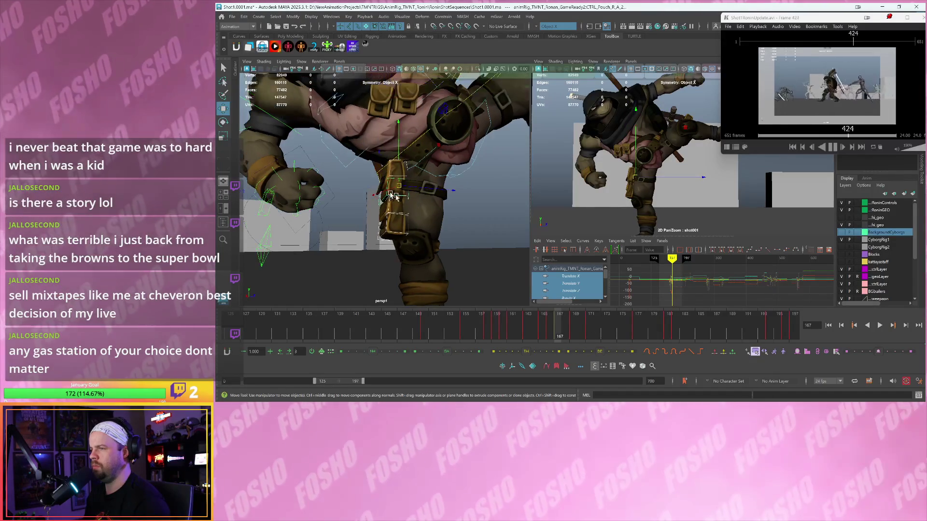
# Reselect the right leg pouch and rotate it to follow the thigh.
pyautogui.keyDown('alt'); pyautogui.moveTo(358, 193); pyautogui.dragTo(368, 185); pyautogui.keyUp('alt')
pyautogui.click(367, 185)
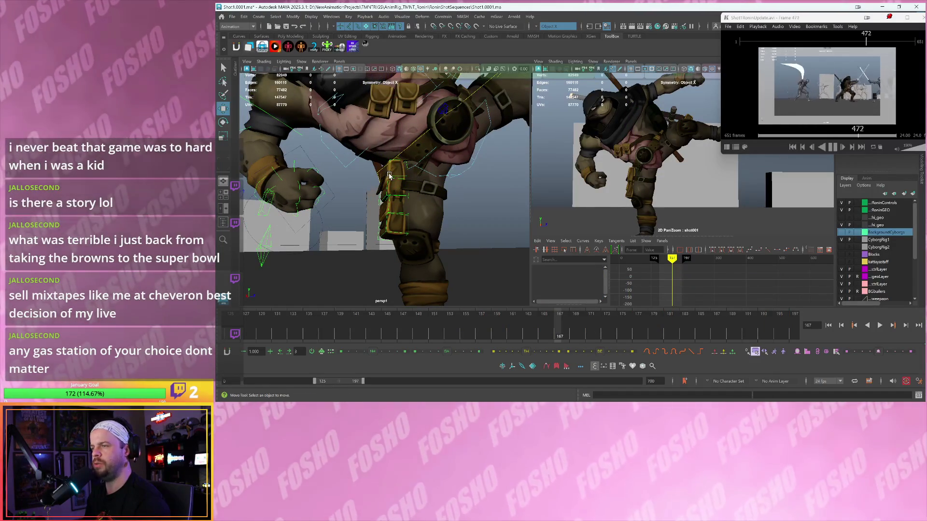
pyautogui.click(390, 175)
pyautogui.press('e')
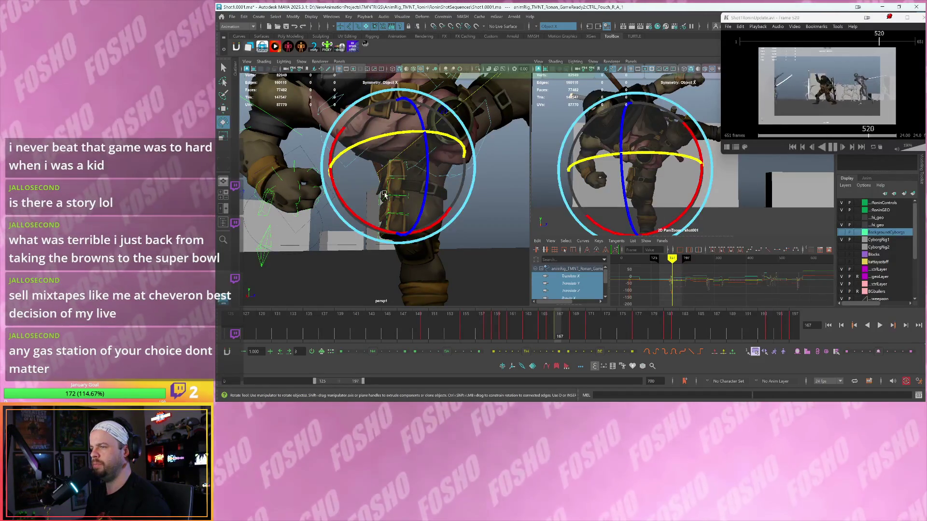
pyautogui.moveTo(368, 197)
pyautogui.mouseDown()
pyautogui.moveTo(374, 158)
pyautogui.moveTo(387, 164)
pyautogui.mouseUp()
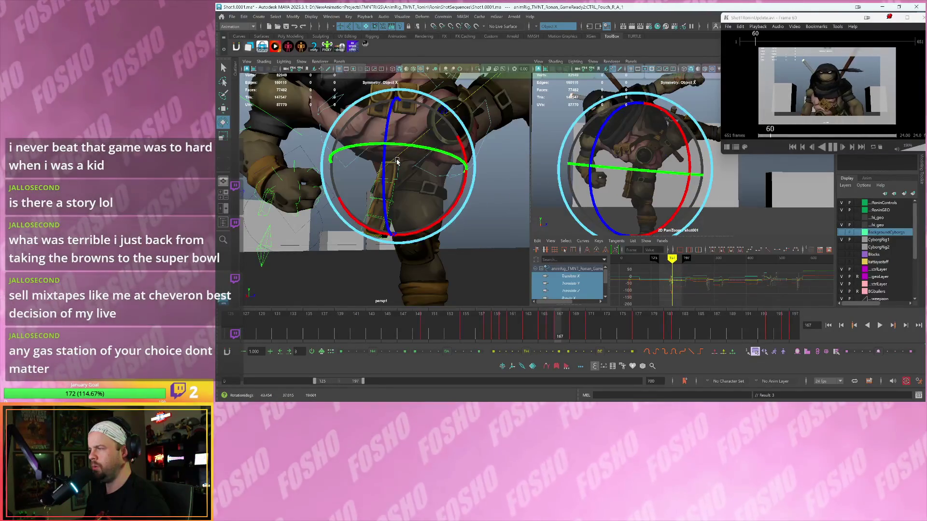
pyautogui.press('w')
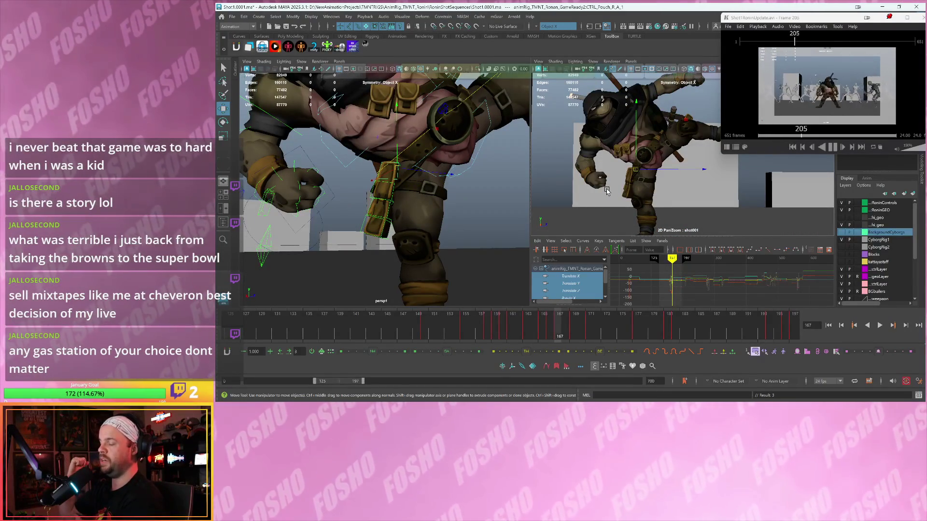
# Compare the pouch pose between neighbouring frames, ending on frame 169.
pyautogui.hotkey('alt', ',')
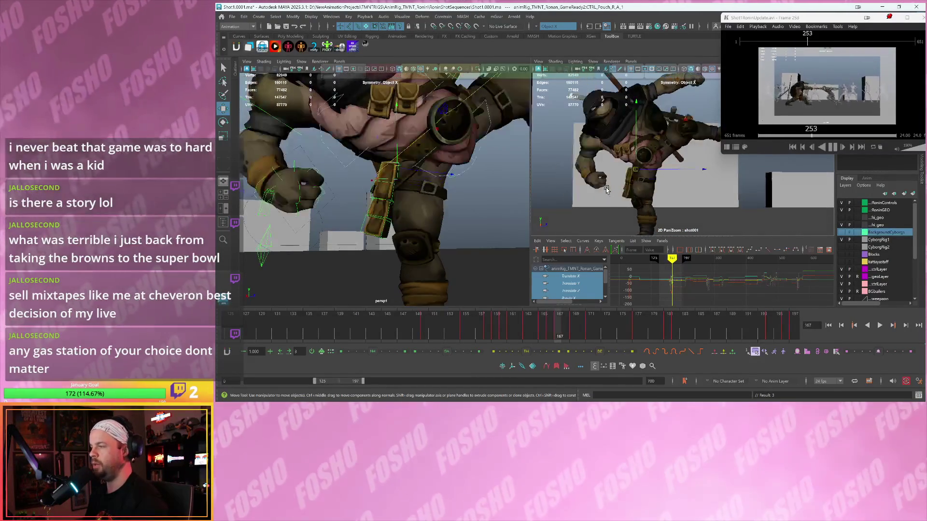
pyautogui.hotkey('alt', '.')
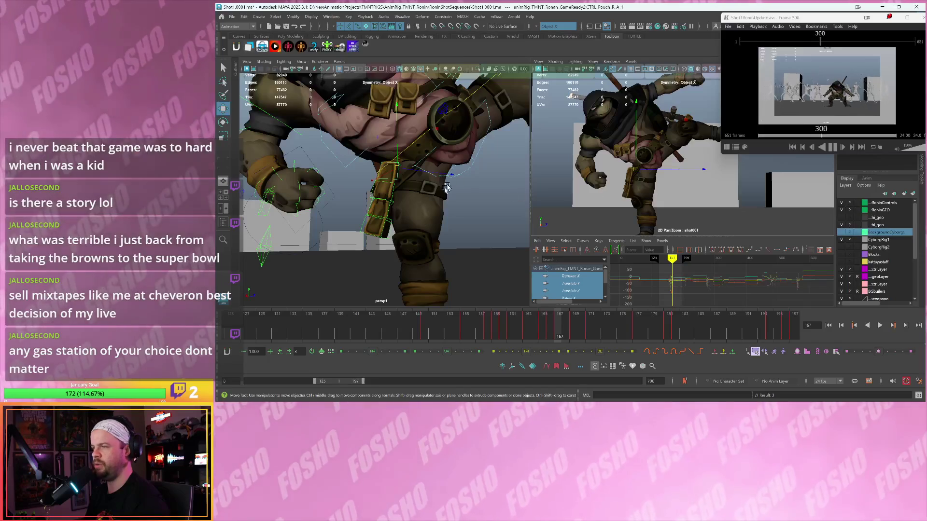
pyautogui.click(395, 178)
pyautogui.click(395, 178)
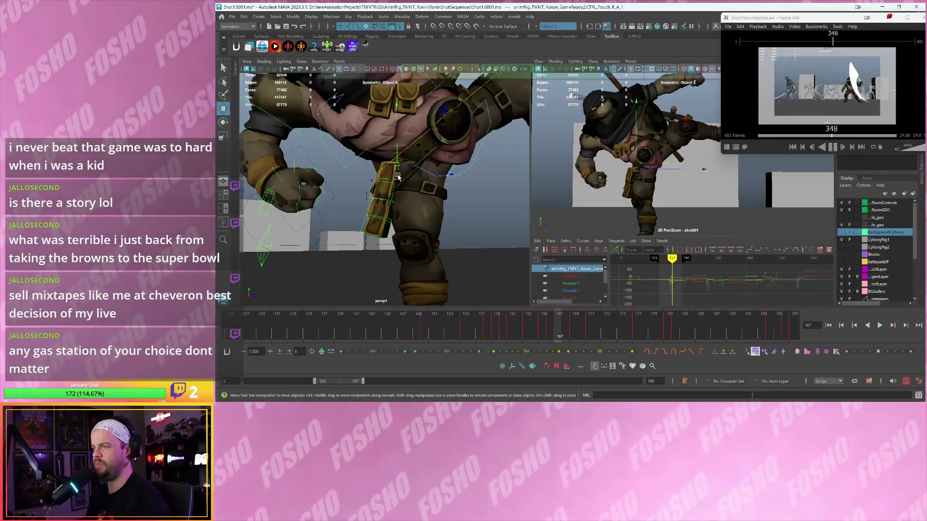
pyautogui.hotkey('alt', ',')
pyautogui.hotkey('alt', '.')
pyautogui.hotkey('alt', '.')
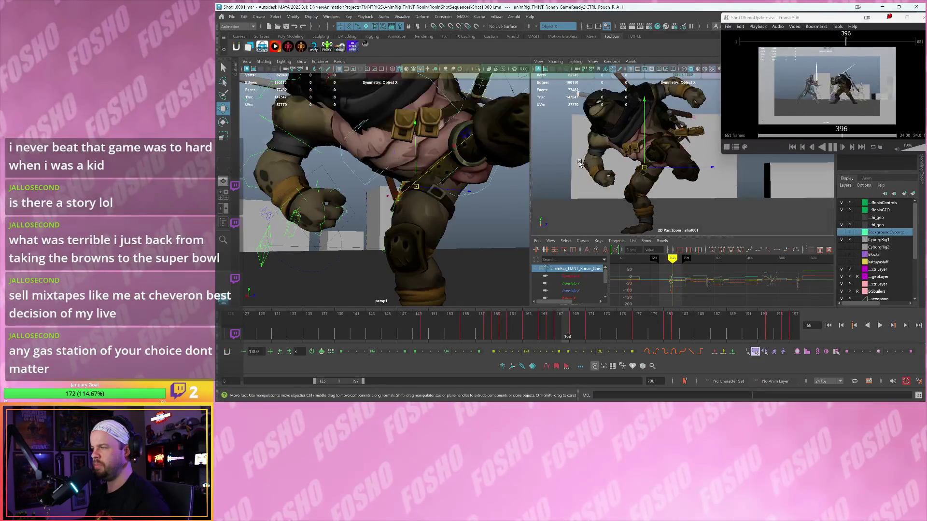
pyautogui.hotkey('alt', ',')
pyautogui.hotkey('alt', '.')
pyautogui.hotkey('alt', ',')
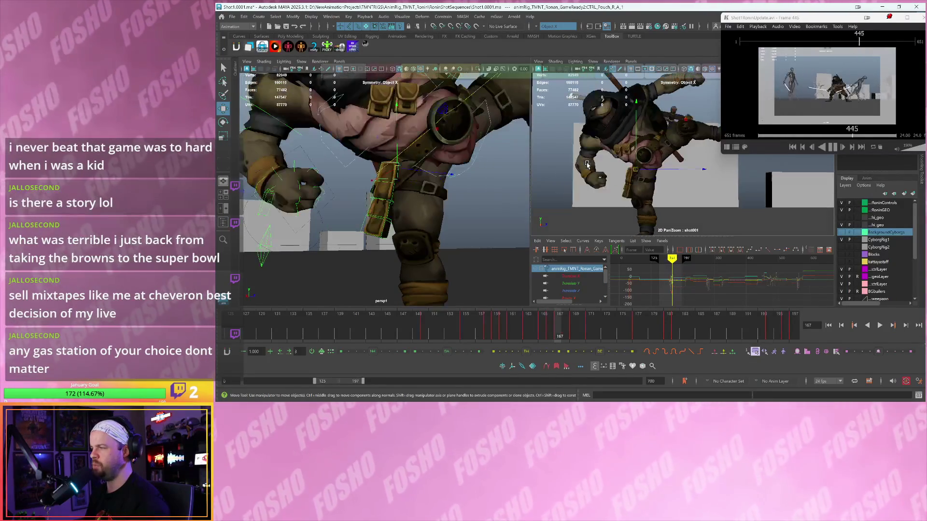
pyautogui.hotkey('alt', '.')
pyautogui.hotkey('alt', '.')
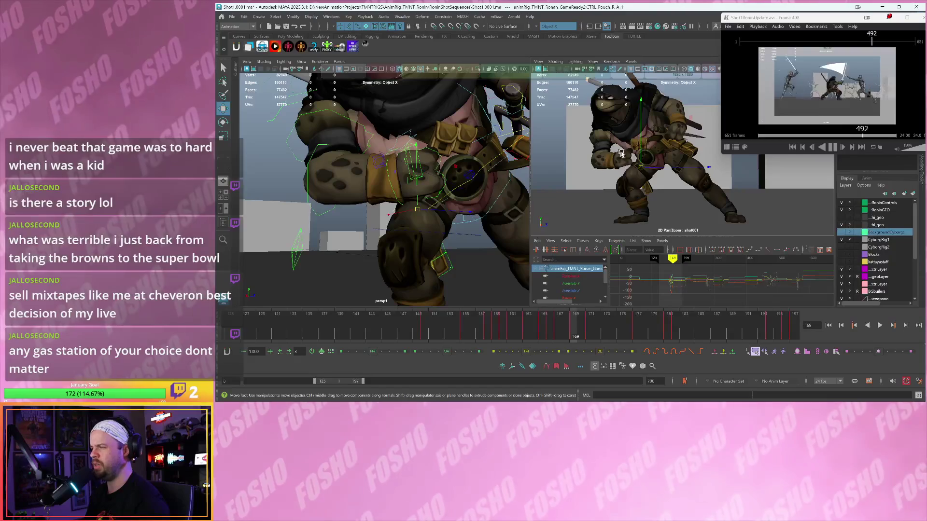
# Nudge the pouch position slightly at frame 169 and view it from below.
pyautogui.moveTo(640, 170); pyautogui.dragTo(642, 167)
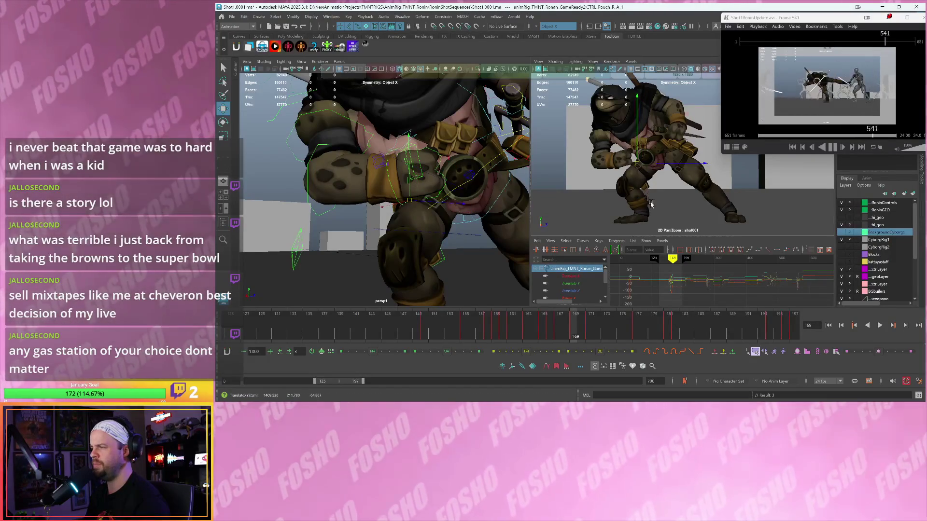
pyautogui.press('e')
pyautogui.hotkey('ctrl', 'z')
pyautogui.hotkey('ctrl', 'z')
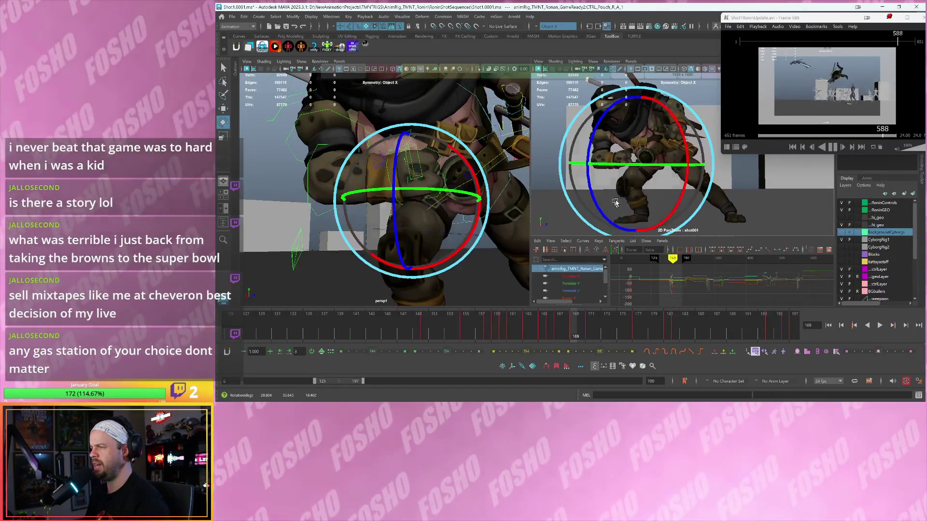
pyautogui.press('w')
pyautogui.moveTo(635, 167); pyautogui.dragTo(637, 165)
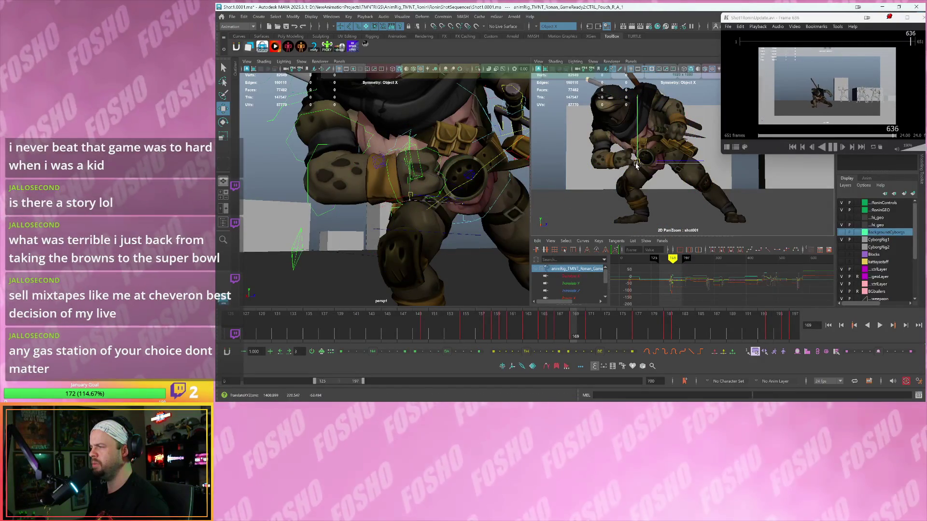
pyautogui.moveTo(425, 203)
pyautogui.keyDown('alt'); pyautogui.mouseDown()
pyautogui.moveTo(408, 209)
pyautogui.moveTo(407, 192)
pyautogui.mouseUp(); pyautogui.keyUp('alt')
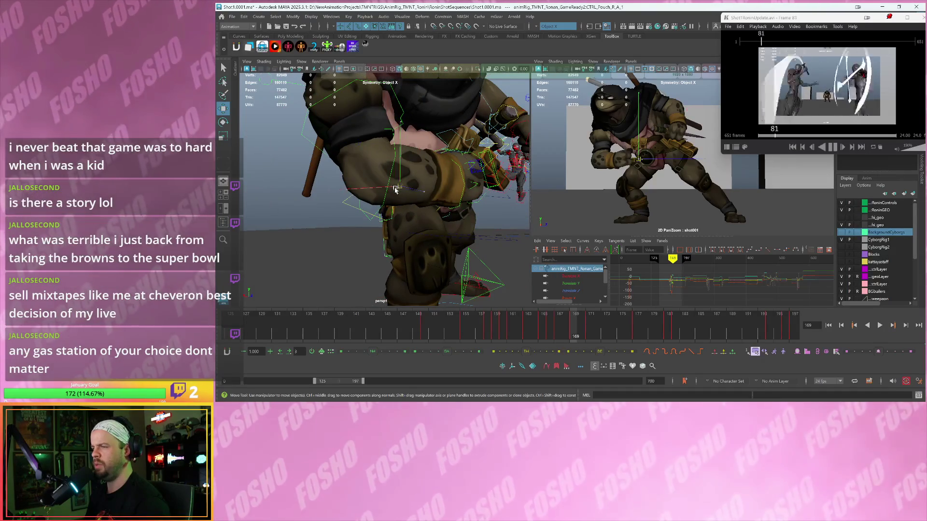
# Rotate the right leg pouch a few more degrees at frame 169.
pyautogui.press('f')
pyautogui.press('e')
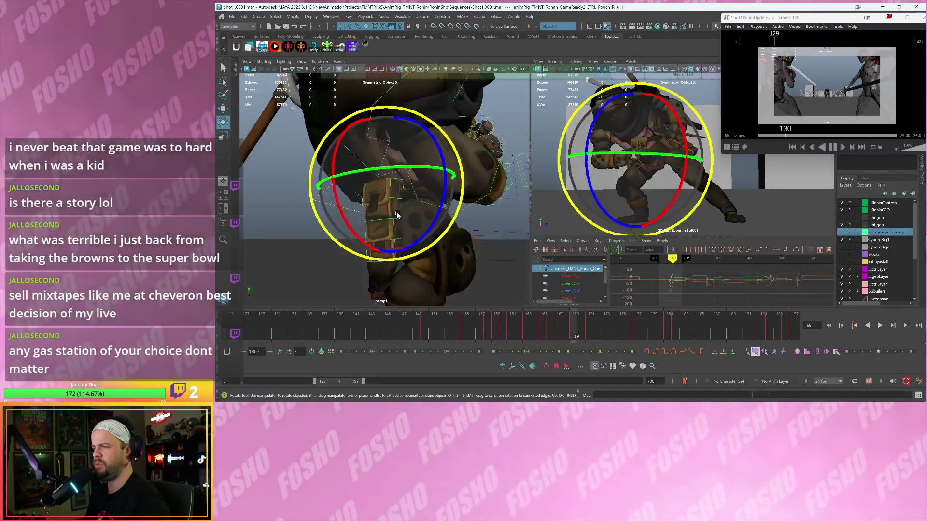
pyautogui.moveTo(369, 198); pyautogui.dragTo(372, 196)
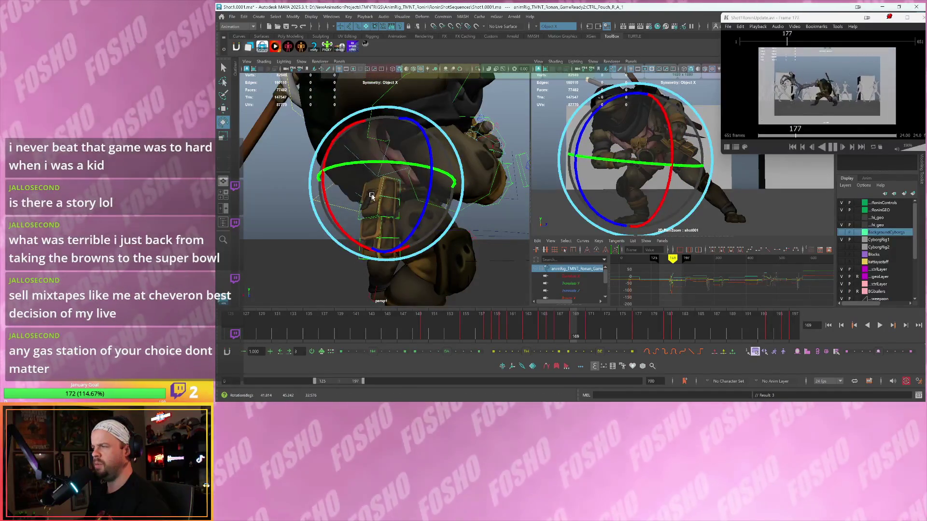
pyautogui.moveTo(623, 186); pyautogui.dragTo(470, 311)
# Play back the leap and scrub to frames 159–160 to check the pouch.
pyautogui.hotkey('alt', 'v')
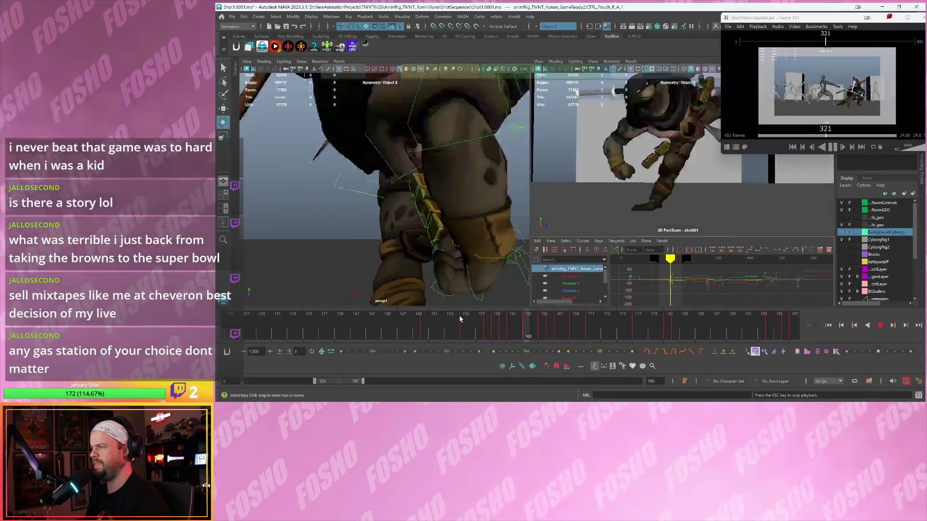
pyautogui.hotkey('alt', 'v')
pyautogui.press('e')
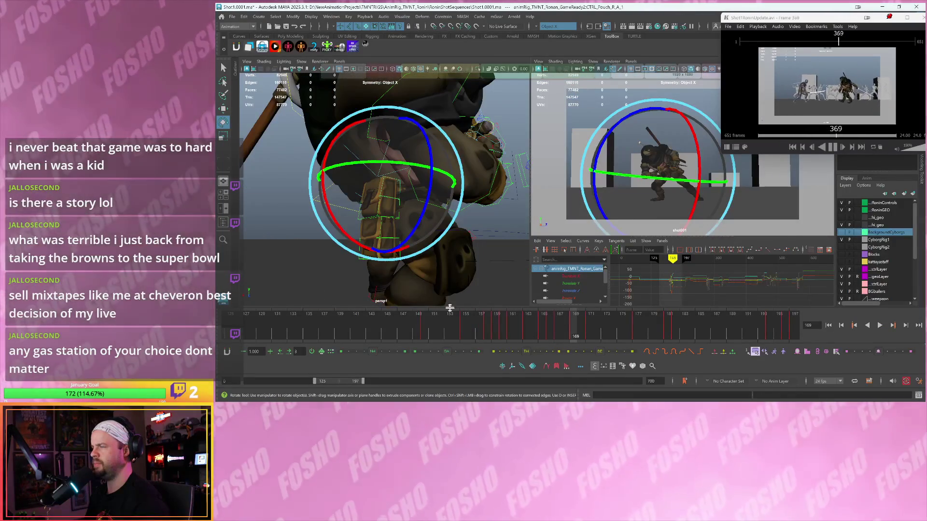
pyautogui.hotkey('alt', 'v')
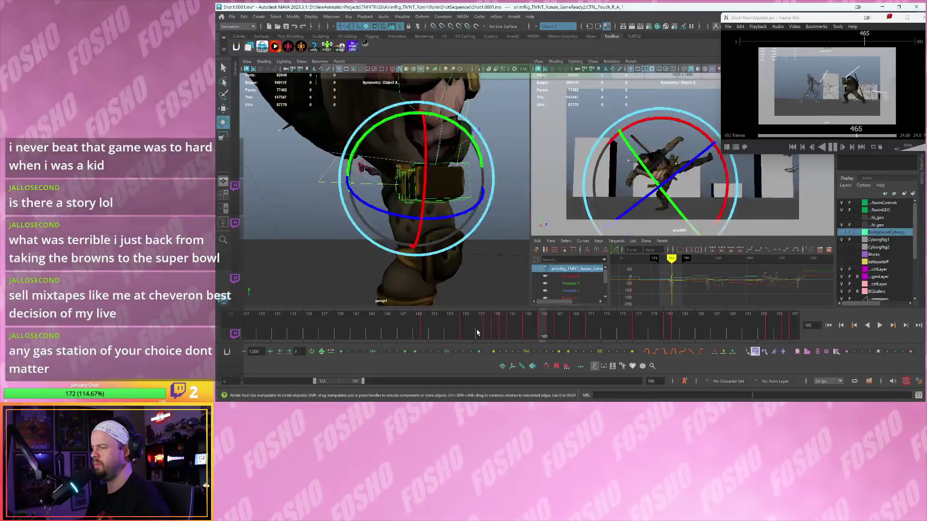
pyautogui.click(495, 332)
pyautogui.moveTo(495, 331); pyautogui.dragTo(521, 331)
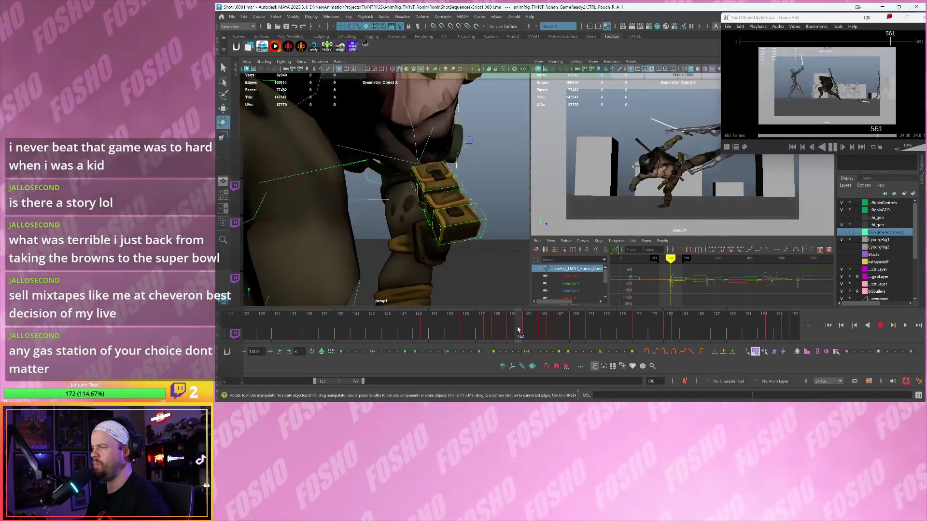
pyautogui.press('w')
pyautogui.moveTo(459, 208)
pyautogui.keyDown('alt'); pyautogui.mouseDown()
pyautogui.moveTo(427, 206)
pyautogui.moveTo(449, 239)
pyautogui.mouseUp(); pyautogui.keyUp('alt')
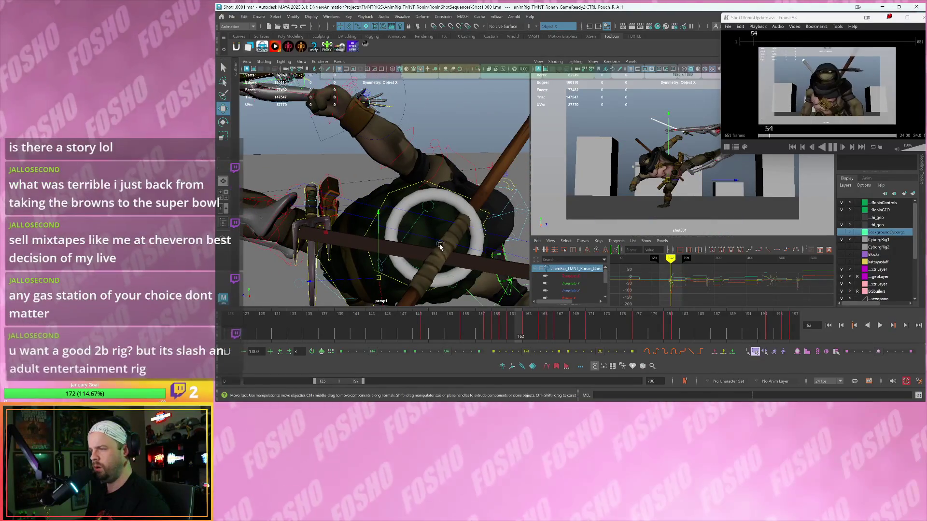
pyautogui.click(438, 245)
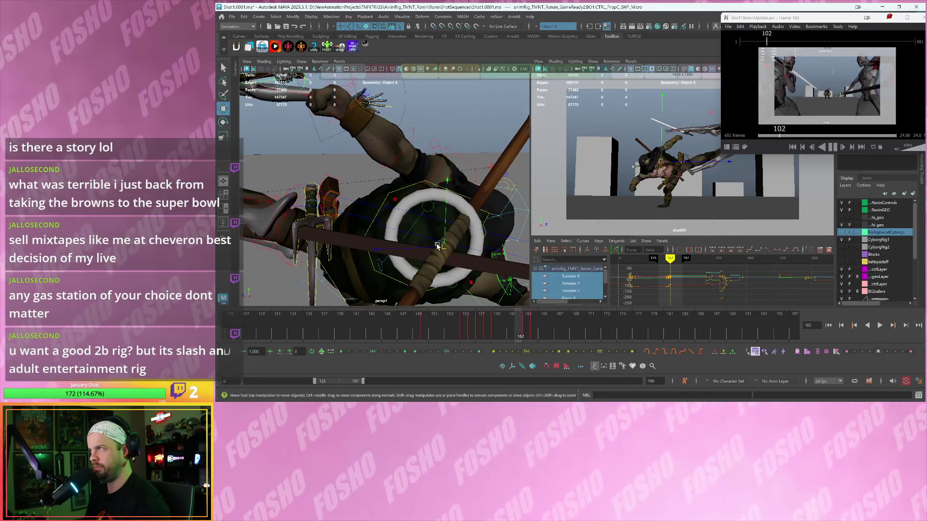
pyautogui.keyDown('alt'); pyautogui.moveTo(438, 245); pyautogui.dragTo(439, 228); pyautogui.keyUp('alt')
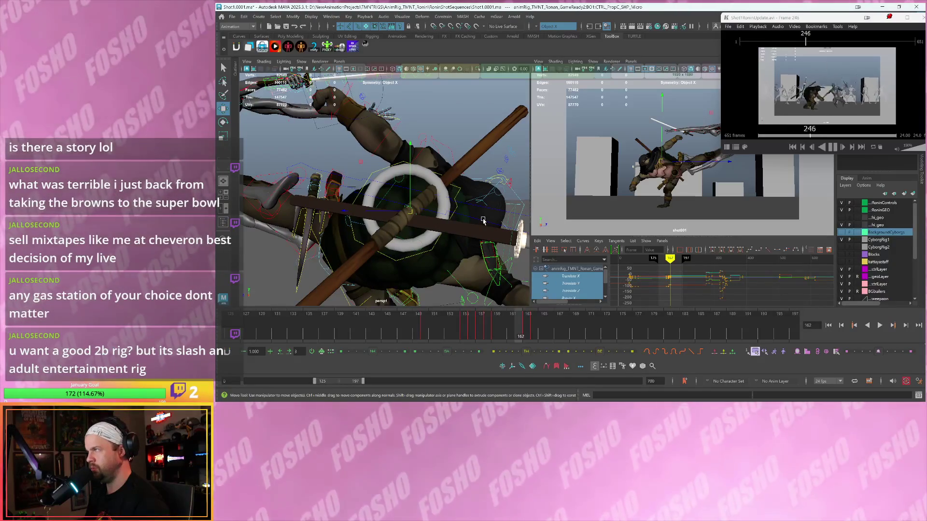
pyautogui.moveTo(469, 213)
pyautogui.keyDown('alt'); pyautogui.mouseDown()
pyautogui.moveTo(452, 216)
pyautogui.moveTo(497, 202)
pyautogui.moveTo(466, 198)
pyautogui.mouseUp(); pyautogui.keyUp('alt')
pyautogui.click(504, 177)
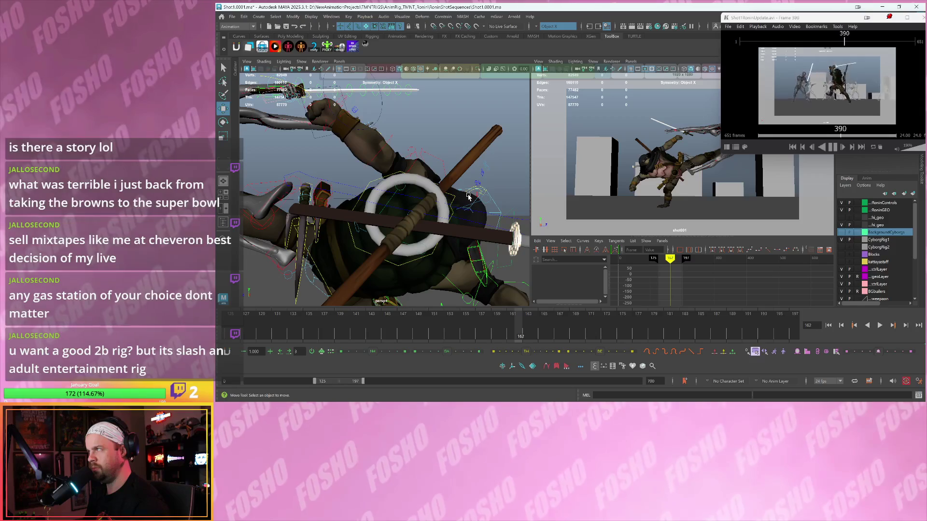
pyautogui.keyDown('alt'); pyautogui.moveTo(468, 197); pyautogui.dragTo(453, 199); pyautogui.keyUp('alt')
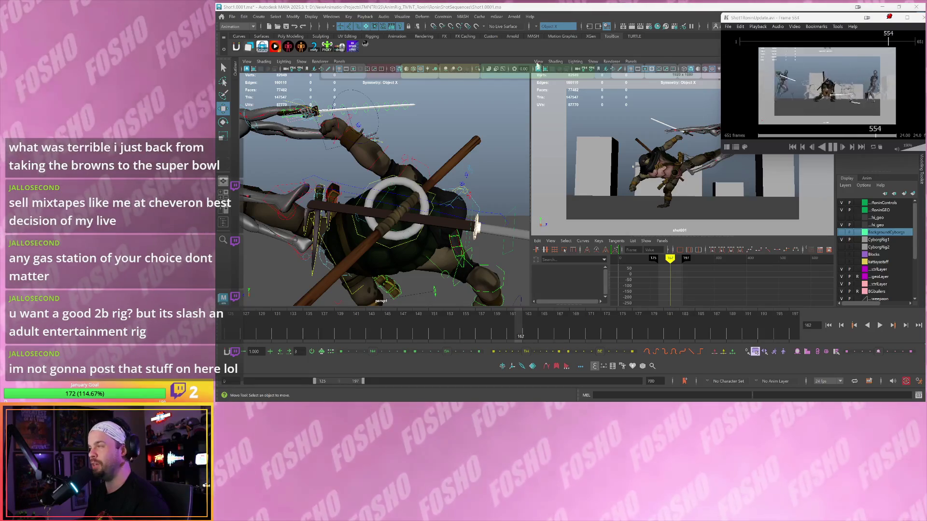
pyautogui.moveTo(248, 82)
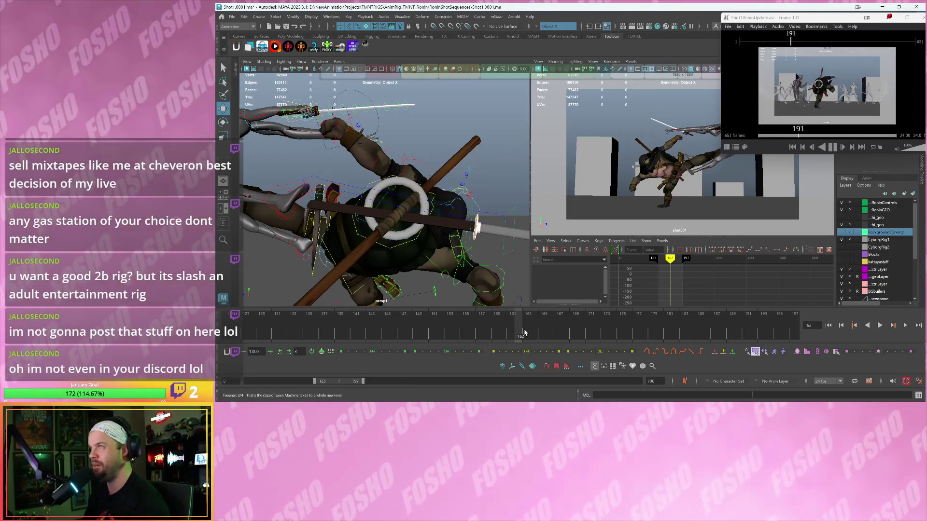
pyautogui.hotkey('alt', 'v')
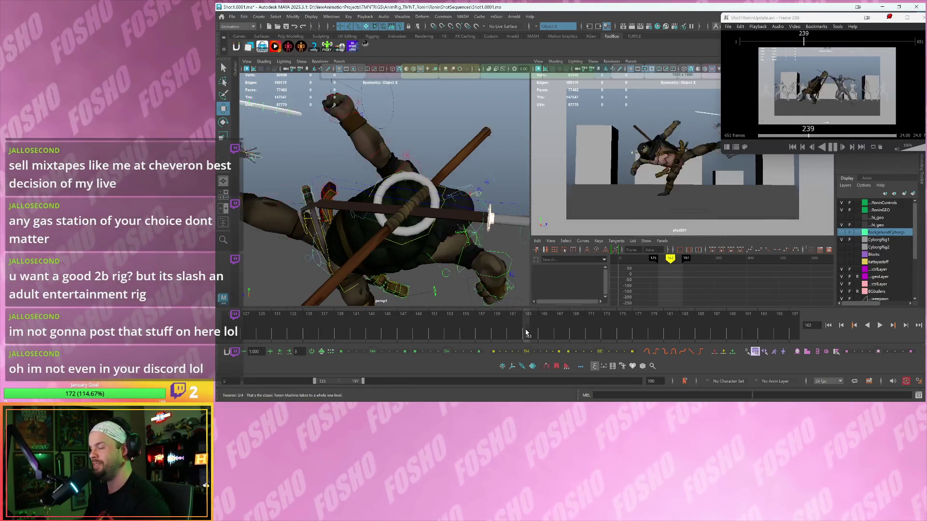
pyautogui.moveTo(529, 336); pyautogui.dragTo(496, 341)
pyautogui.hotkey('alt', 'v')
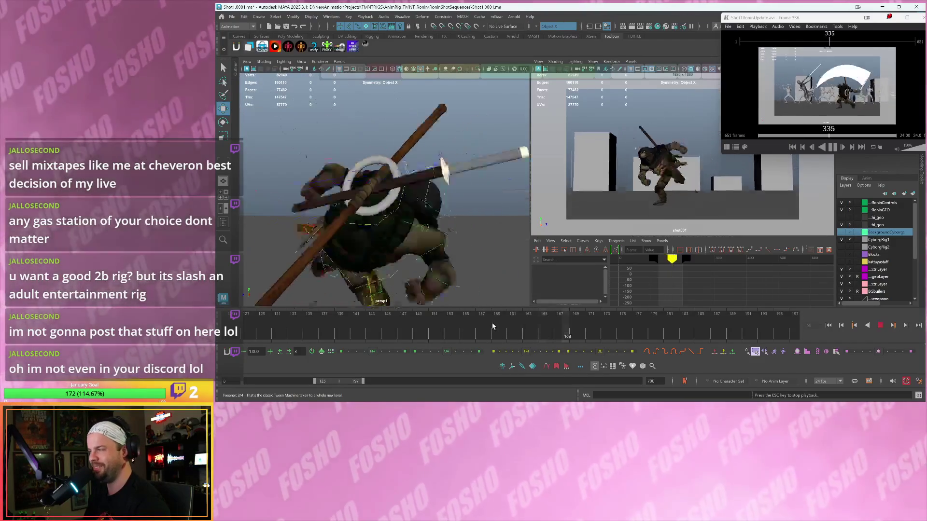
pyautogui.click(493, 326)
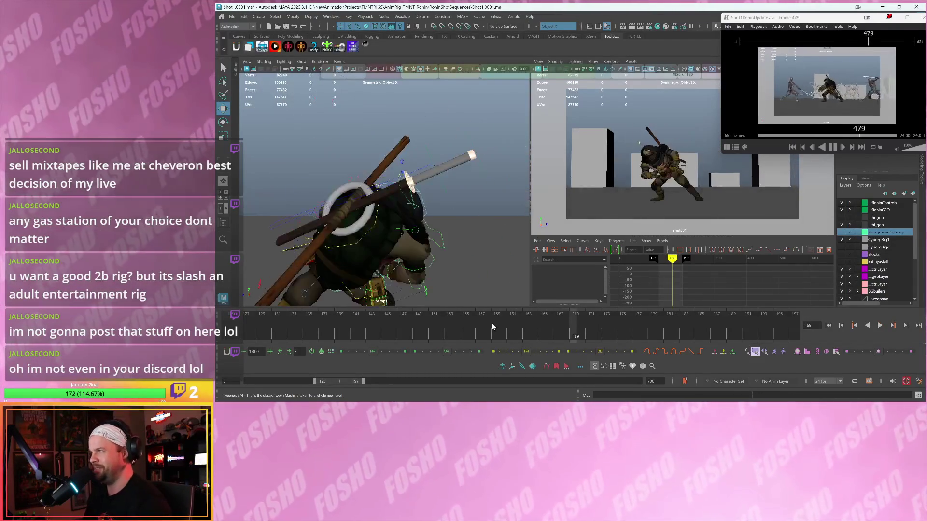
pyautogui.click(446, 337)
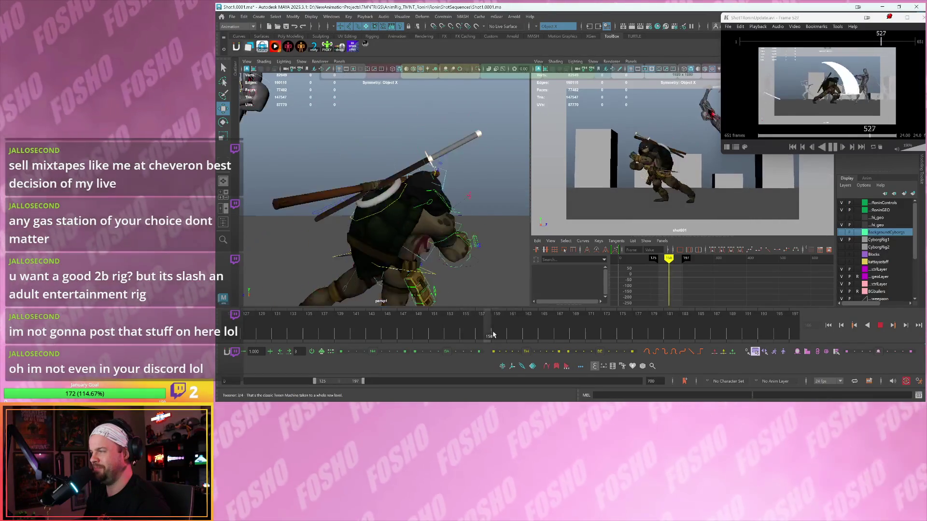
pyautogui.click(482, 343)
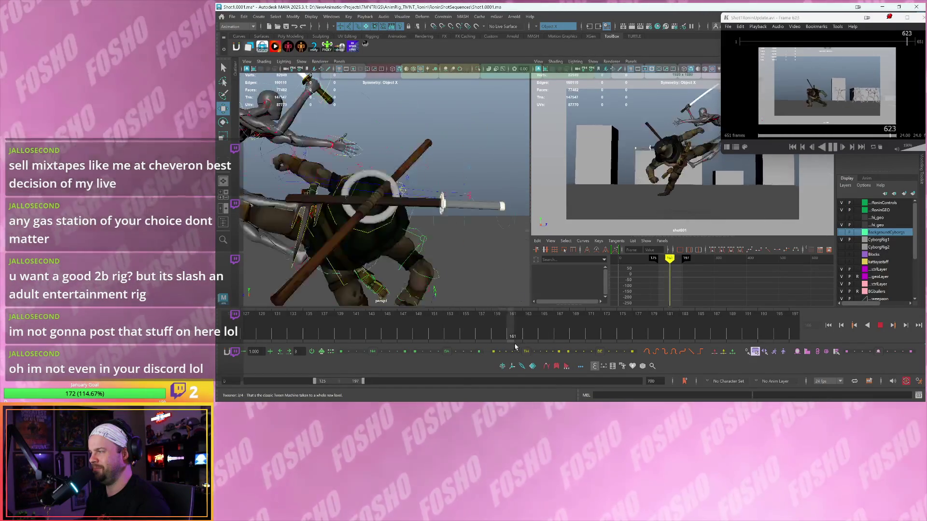
pyautogui.press('Escape')
pyautogui.scroll(5, 647, 187)
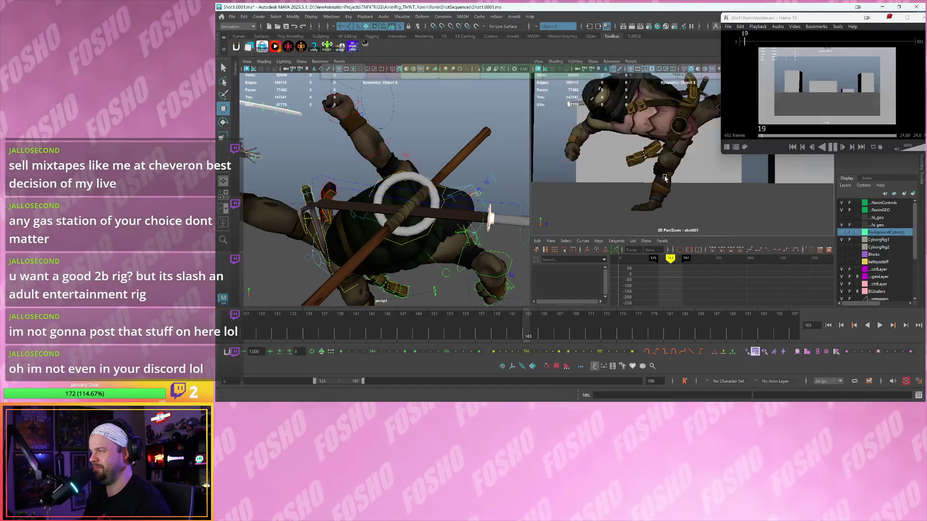
pyautogui.scroll(-3, 602, 186)
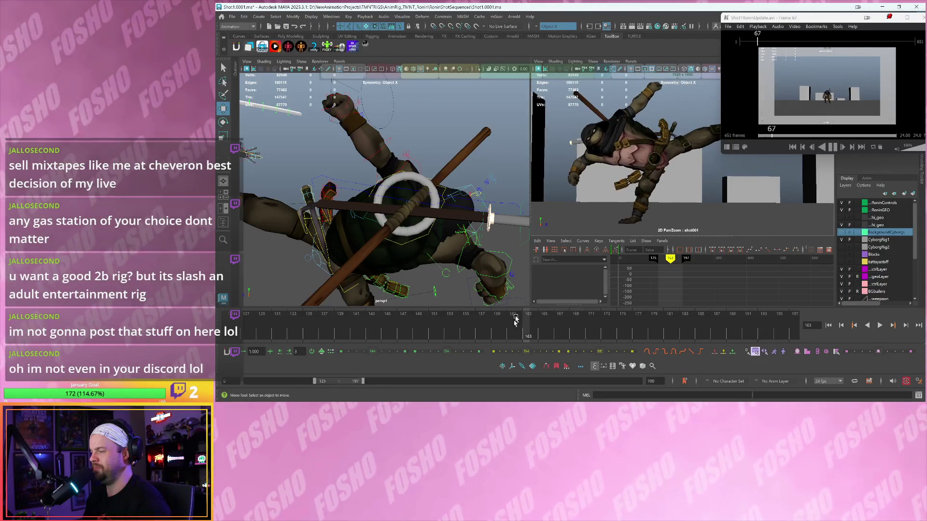
pyautogui.hotkey('alt', 'v')
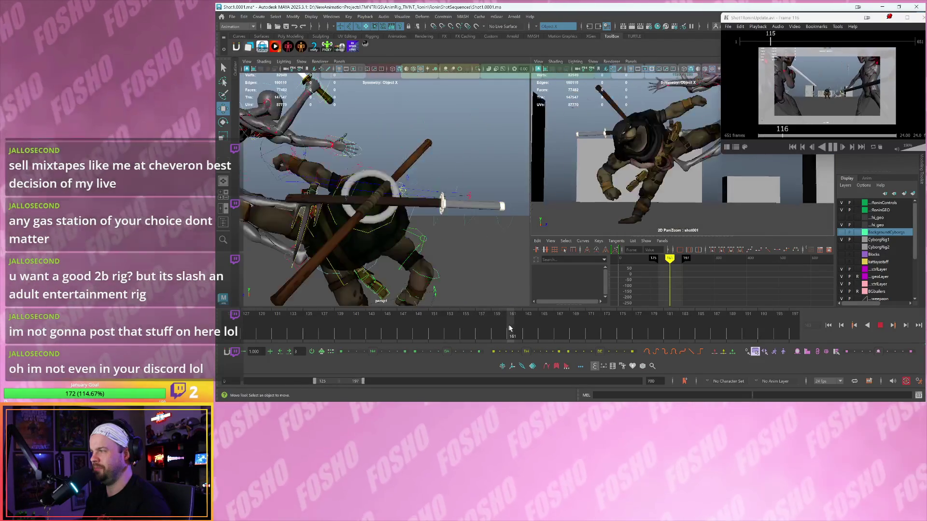
pyautogui.press('Escape')
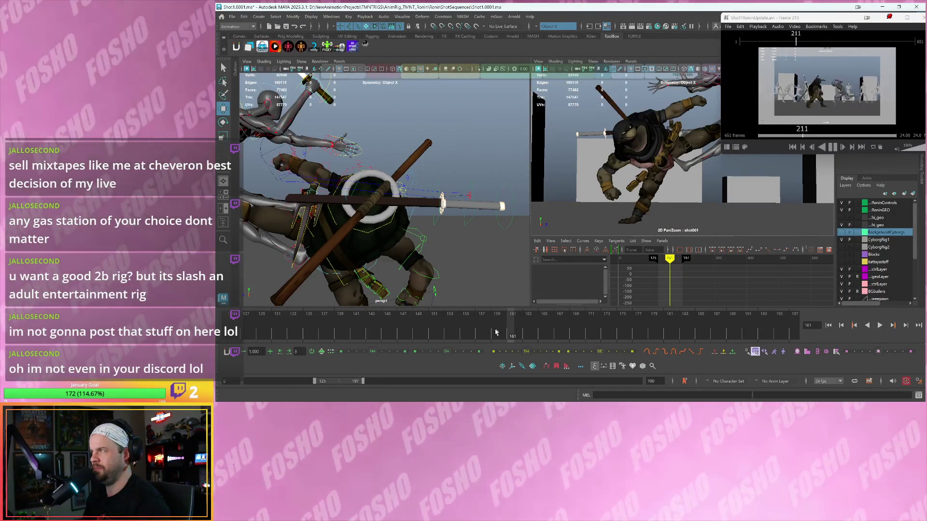
pyautogui.hotkey('alt', 'v')
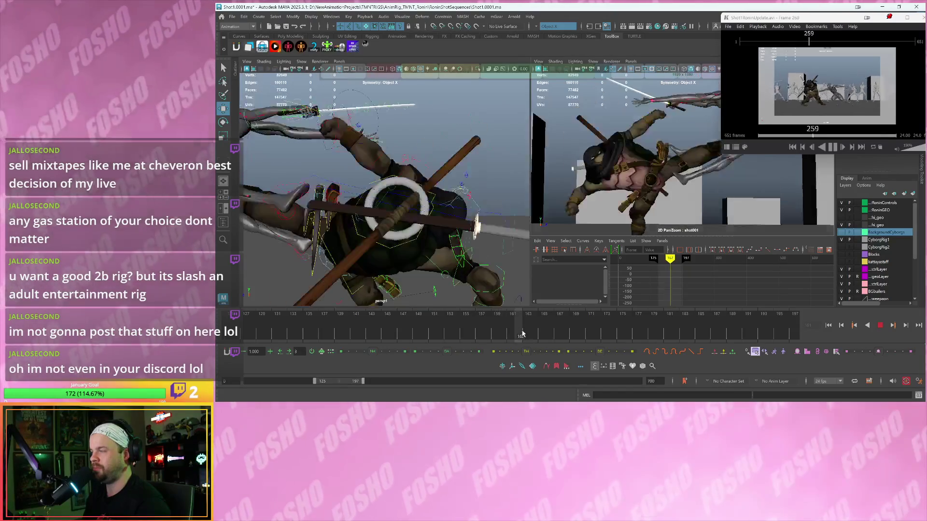
pyautogui.click(512, 341)
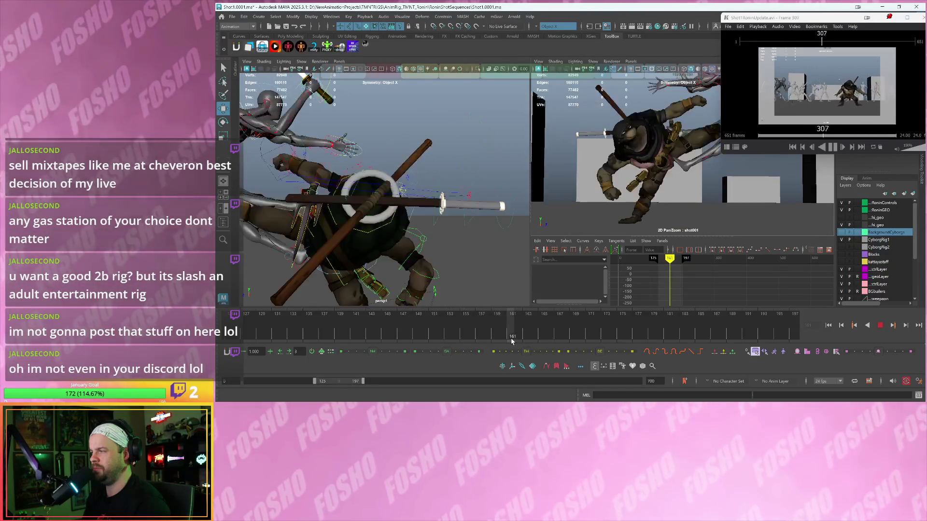
pyautogui.press('Escape')
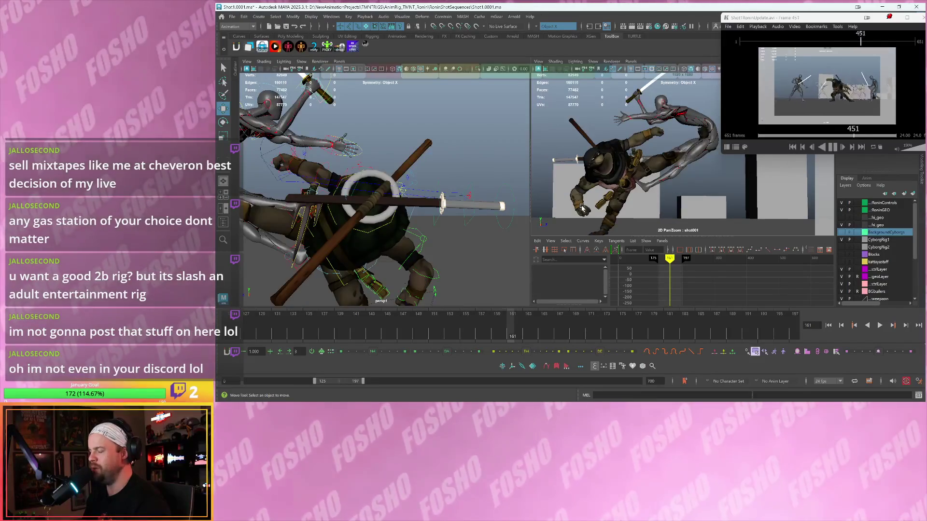
pyautogui.hotkey('alt', 'v')
pyautogui.press('Escape')
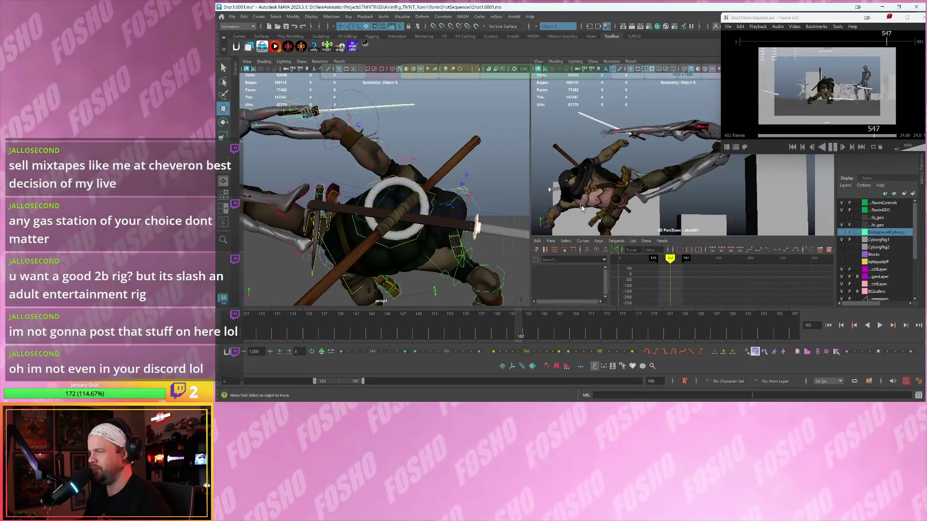
pyautogui.keyDown('alt'); pyautogui.moveTo(438, 185); pyautogui.dragTo(410, 164); pyautogui.keyUp('alt')
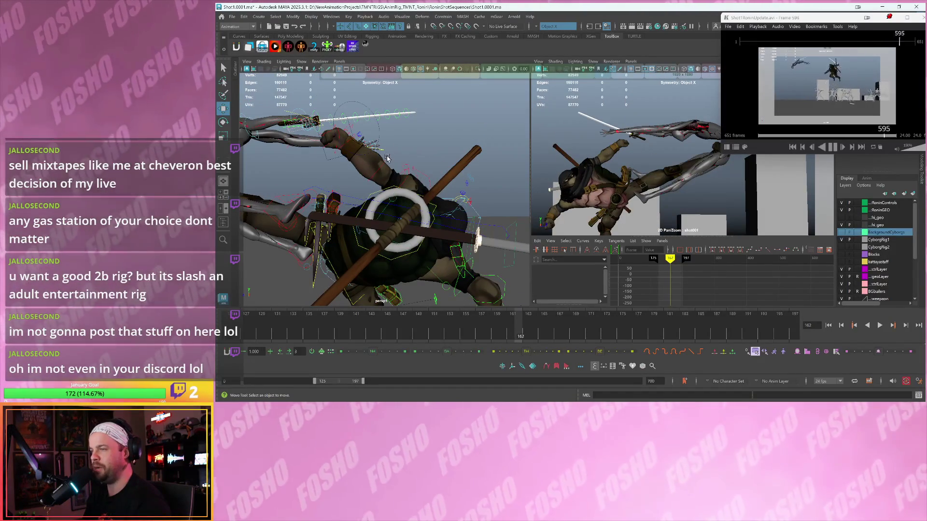
pyautogui.click(386, 158)
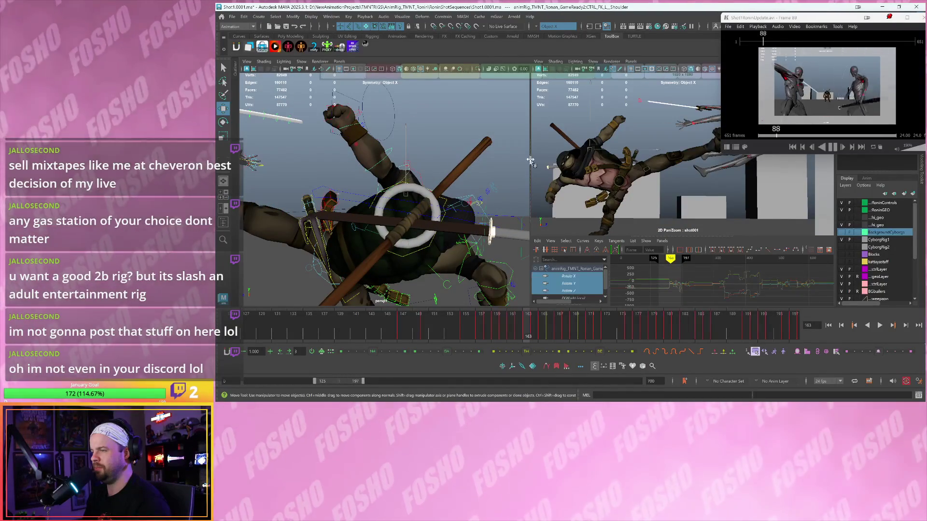
# Select the left shoulder FK control for rotation and step between frames 162 and 163.
pyautogui.click(546, 157)
pyautogui.press('e')
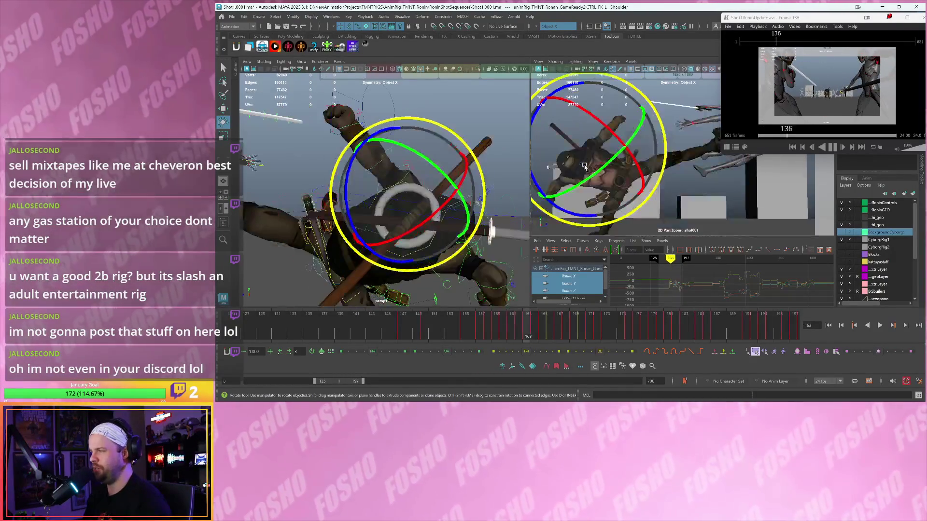
pyautogui.press(',')
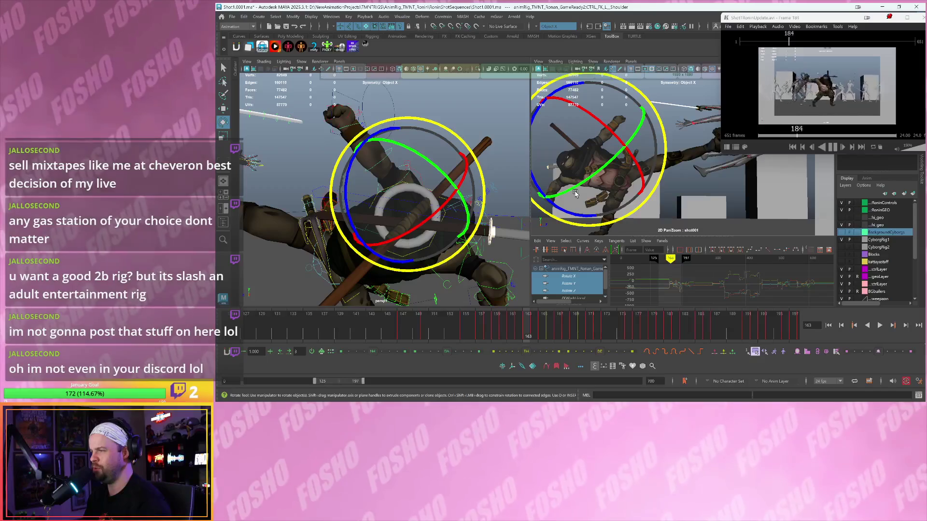
pyautogui.press('.')
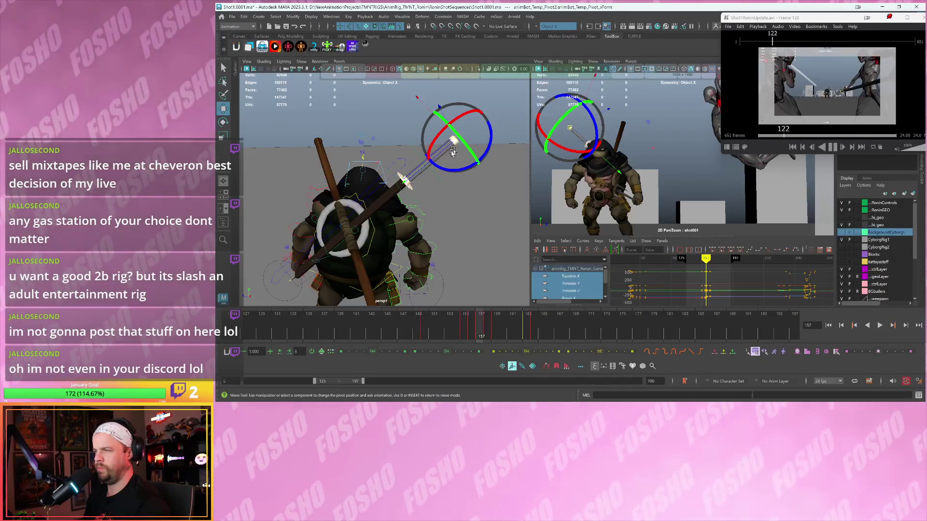
# Move the temp pivot onto the shell and rotate the character around it through frame 161.
pyautogui.moveTo(416, 173); pyautogui.dragTo(306, 251)
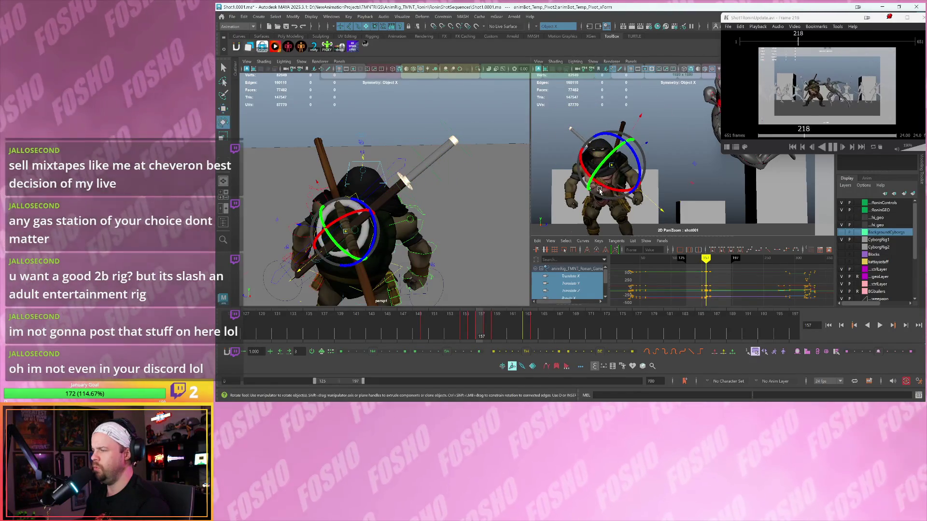
pyautogui.moveTo(600, 191)
pyautogui.mouseDown()
pyautogui.moveTo(640, 180)
pyautogui.moveTo(628, 202)
pyautogui.moveTo(609, 207)
pyautogui.moveTo(648, 178)
pyautogui.moveTo(616, 184)
pyautogui.mouseUp()
pyautogui.press('.')
pyautogui.press('.')
pyautogui.press('.')
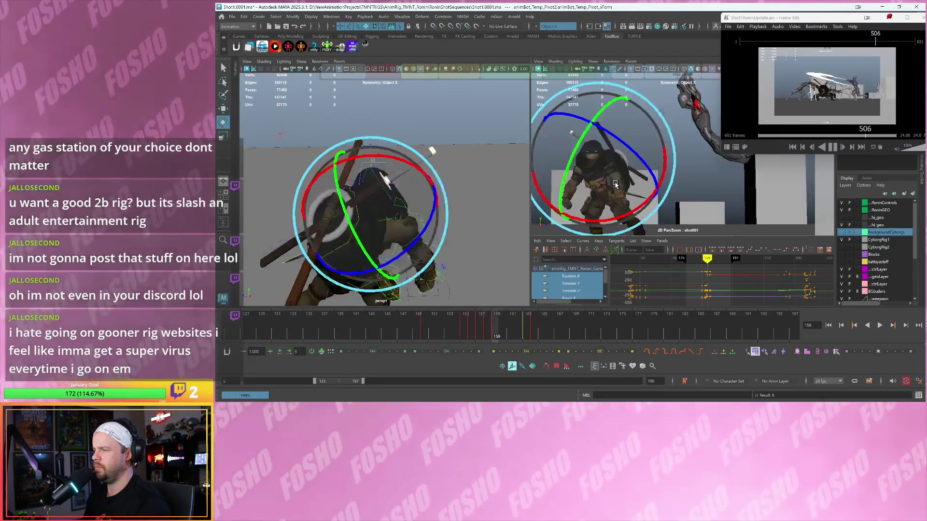
pyautogui.press('.')
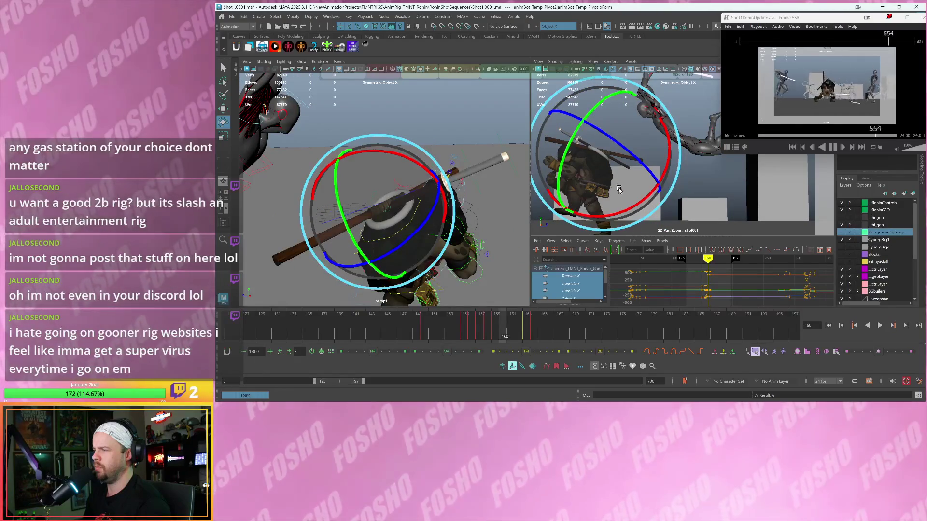
pyautogui.press('.')
pyautogui.moveTo(639, 205); pyautogui.dragTo(614, 175)
pyautogui.press('w')
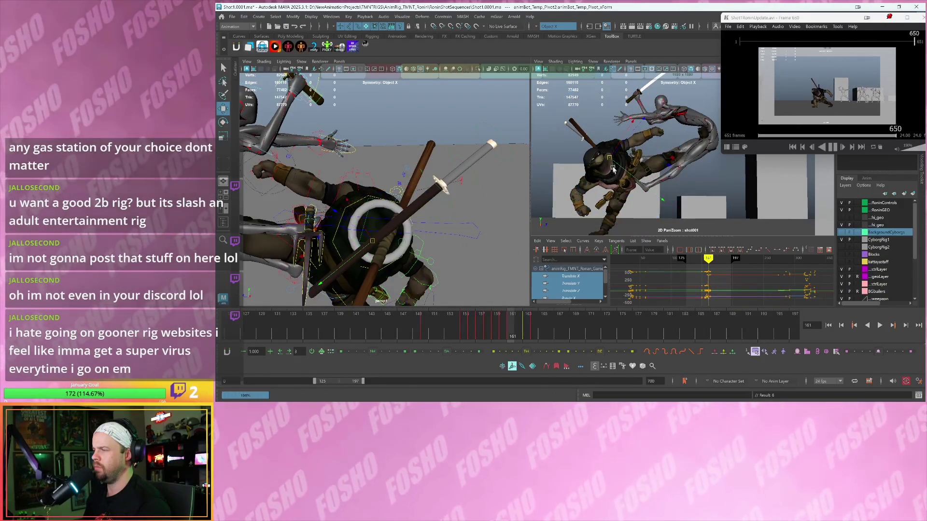
# Blend the pose at frame 162, then shift the sword control into place at frame 164.
pyautogui.press(',')
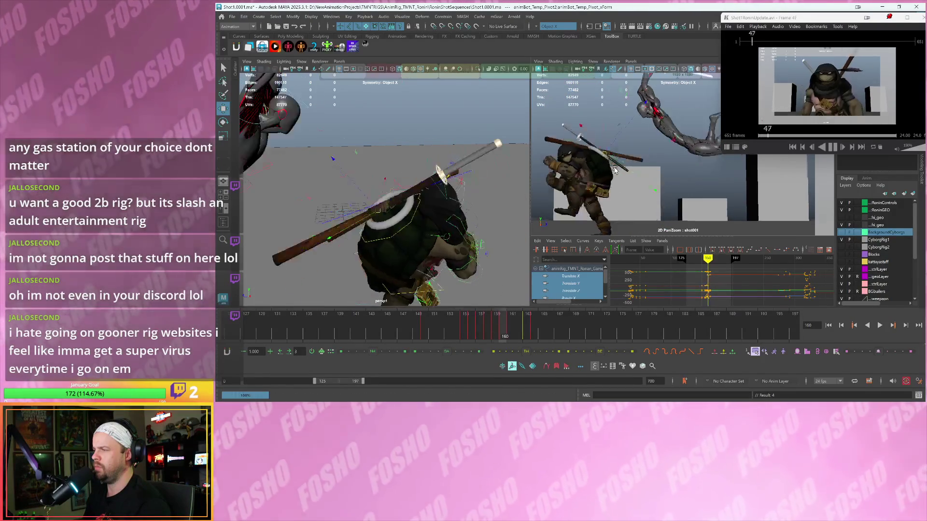
pyautogui.press('.')
pyautogui.press('.')
pyautogui.press('.')
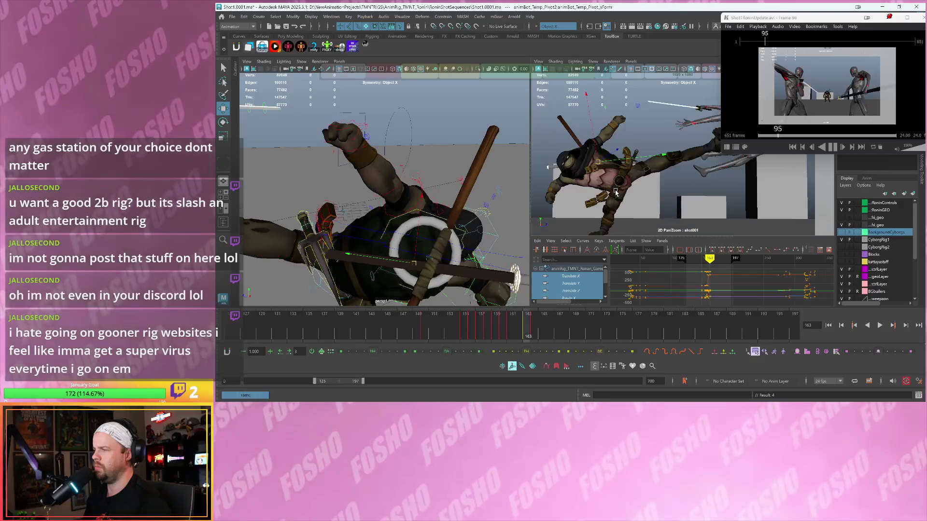
pyautogui.press(',')
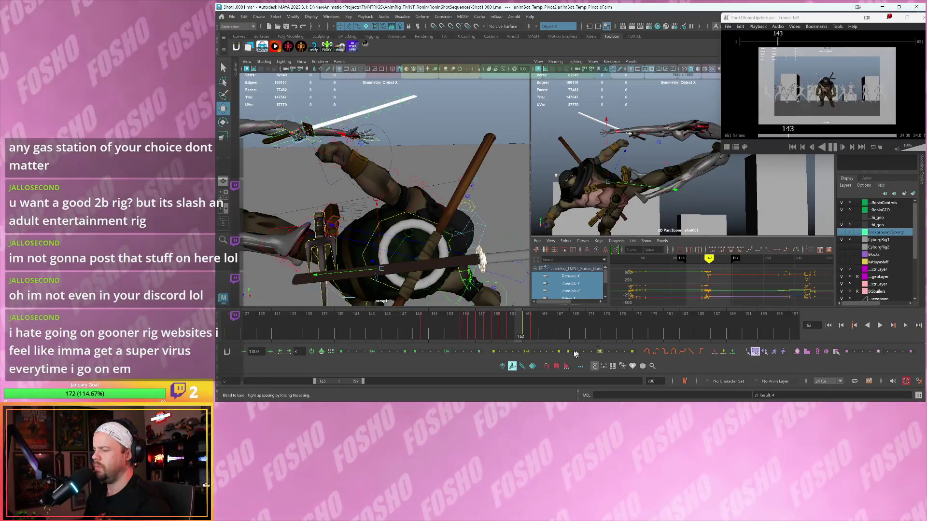
pyautogui.click(559, 354)
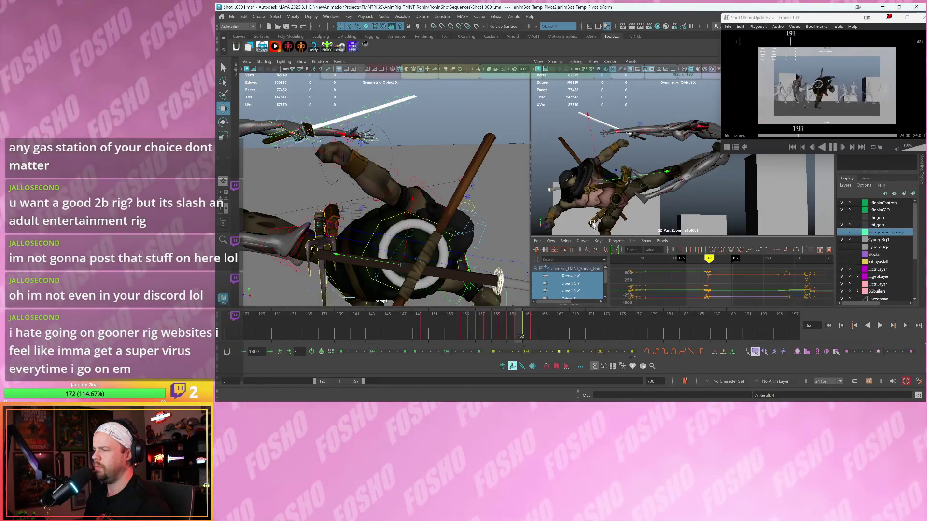
pyautogui.moveTo(593, 225)
pyautogui.mouseDown(button='middle')
pyautogui.moveTo(594, 182)
pyautogui.moveTo(626, 203)
pyautogui.moveTo(627, 227)
pyautogui.moveTo(623, 217)
pyautogui.mouseUp(button='middle')
pyautogui.press('e')
pyautogui.press('.')
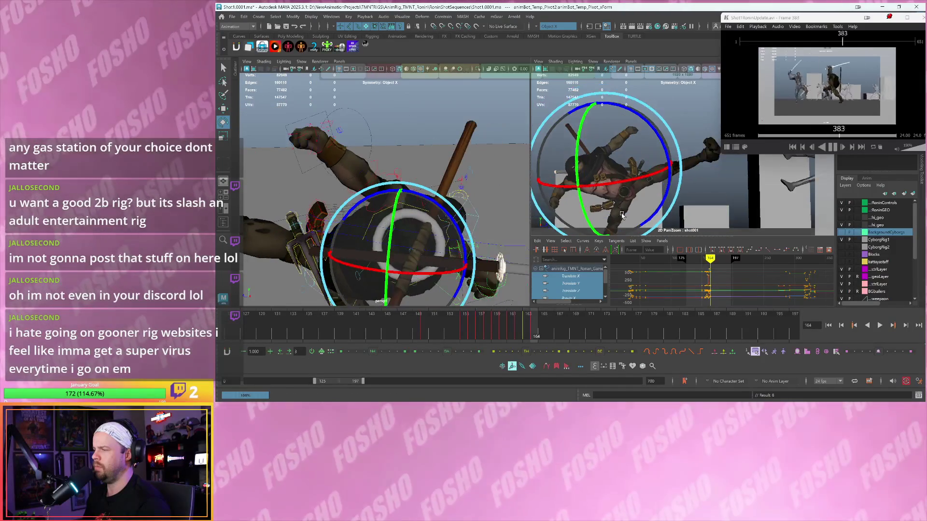
pyautogui.press('w')
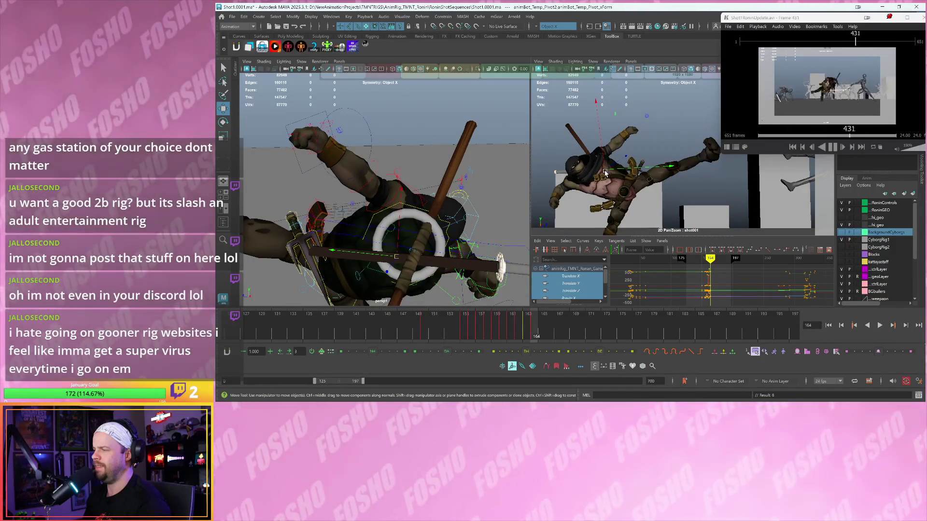
pyautogui.moveTo(605, 173); pyautogui.dragTo(599, 171, button='middle')
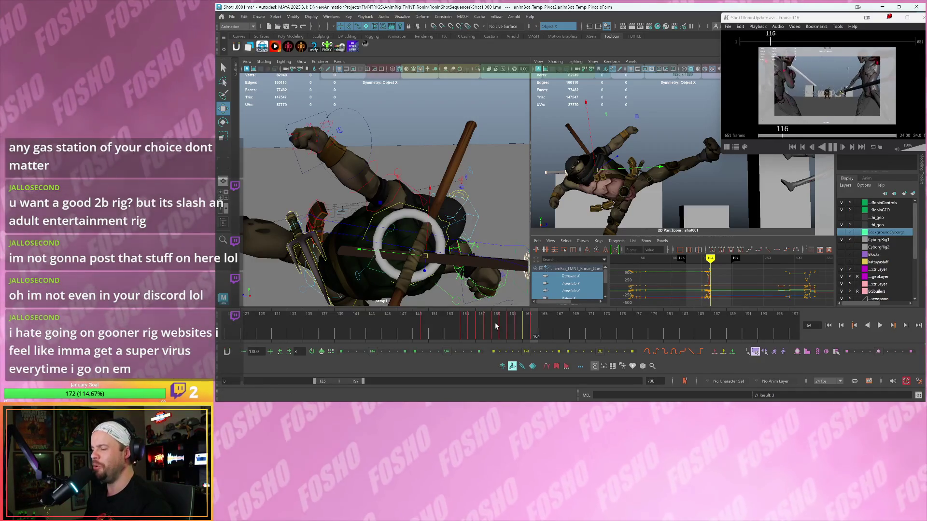
# Play back and step through frames 157–168 to review how the staff and swords follow the body.
pyautogui.hotkey('alt', 'v')
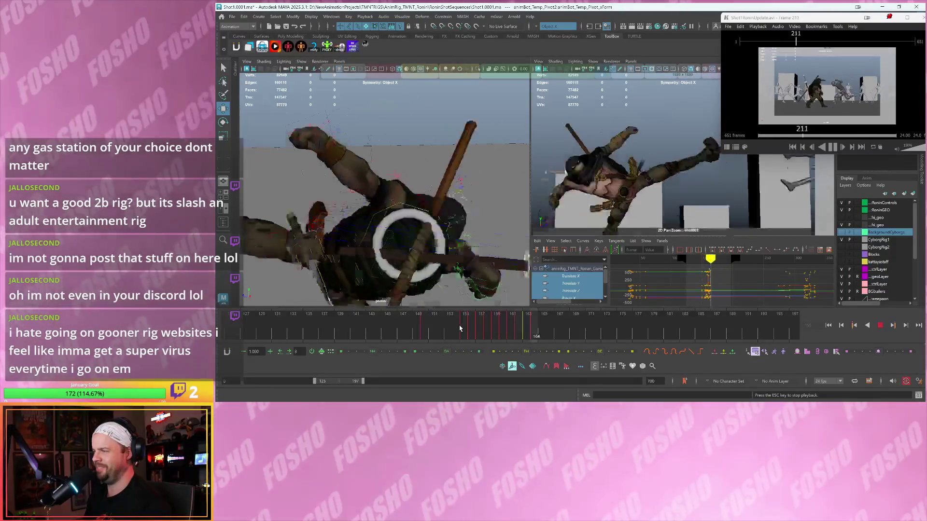
pyautogui.hotkey('alt', 'v')
pyautogui.hotkey('alt', ',')
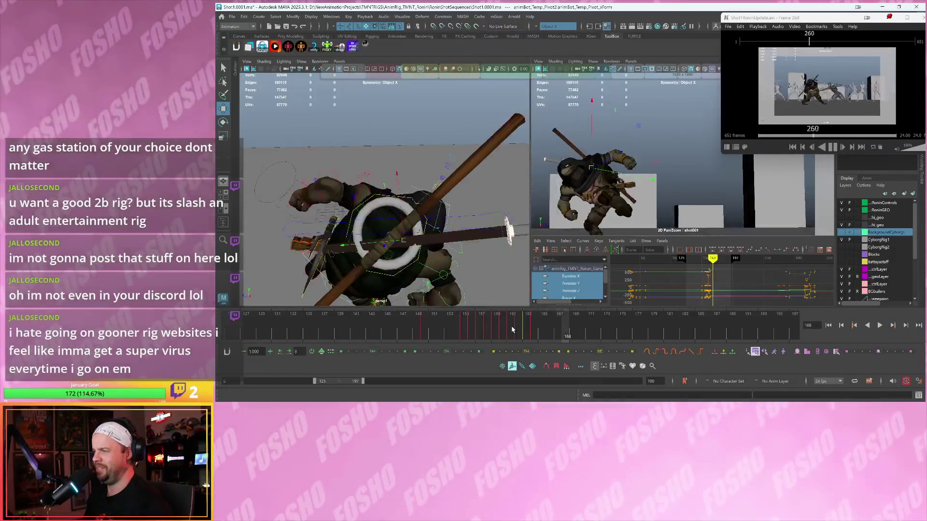
pyautogui.hotkey('alt', ',')
pyautogui.hotkey('alt', ',')
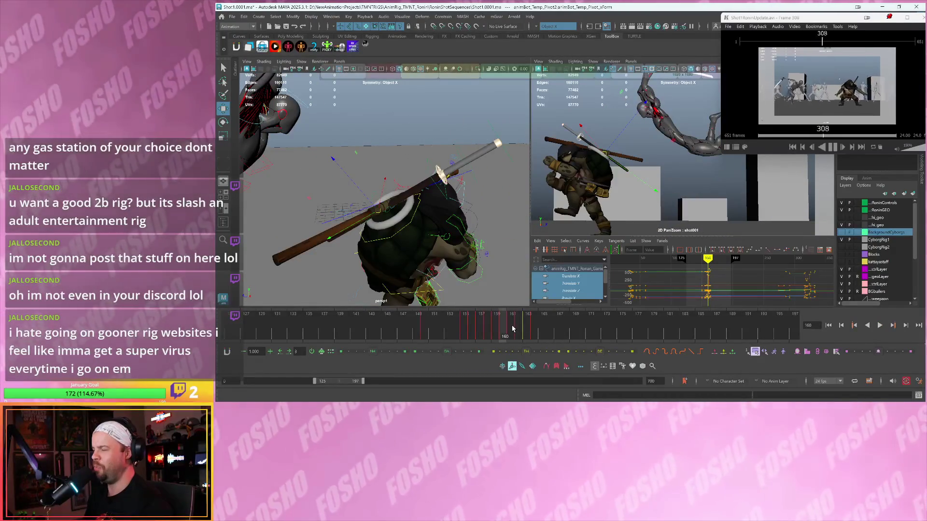
pyautogui.hotkey('alt', ',')
pyautogui.hotkey('alt', ',')
pyautogui.hotkey('alt', ',')
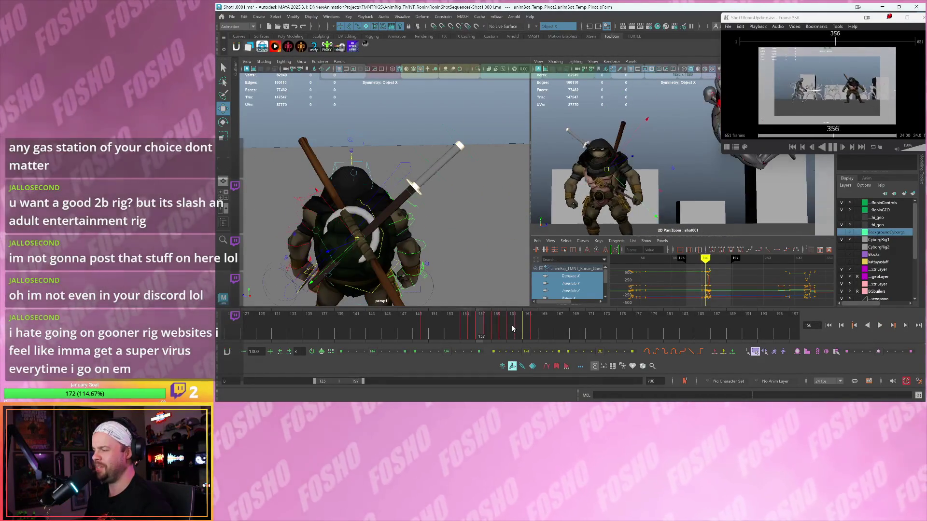
pyautogui.hotkey('alt', 'v')
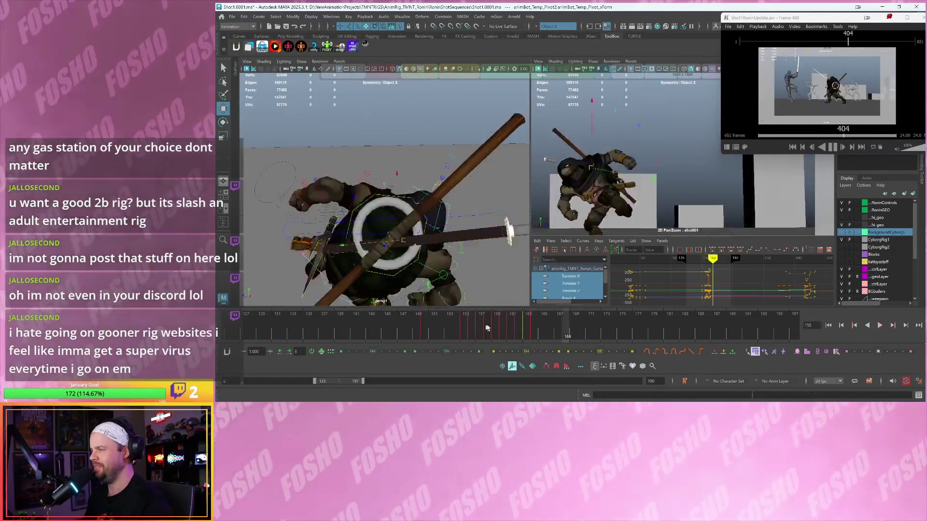
pyautogui.click(519, 332)
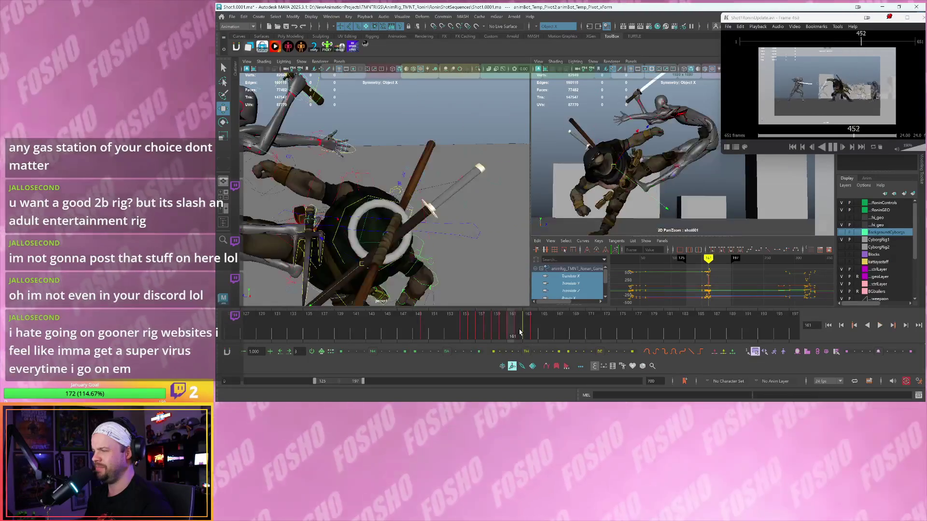
pyautogui.moveTo(519, 332); pyautogui.dragTo(522, 329)
pyautogui.hotkey('alt', '.')
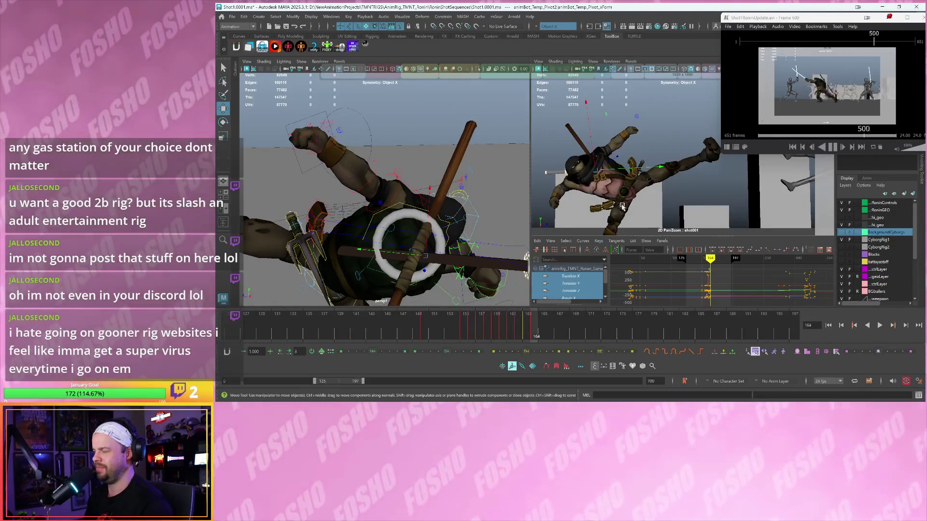
pyautogui.press('e')
pyautogui.hotkey('alt', ',')
pyautogui.hotkey('alt', ',')
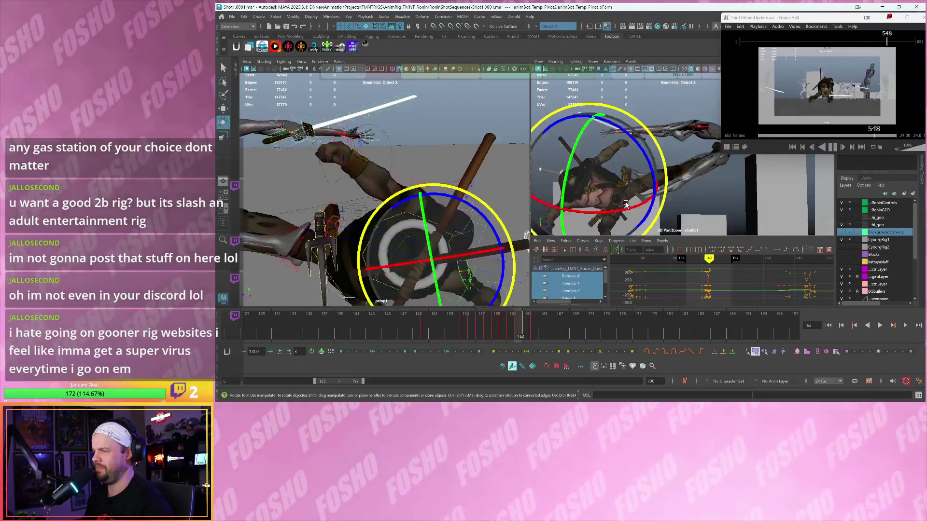
# Tween the back gear control at frame 167 between its neighbouring keys.
pyautogui.hotkey('alt', '.')
pyautogui.hotkey('alt', '.')
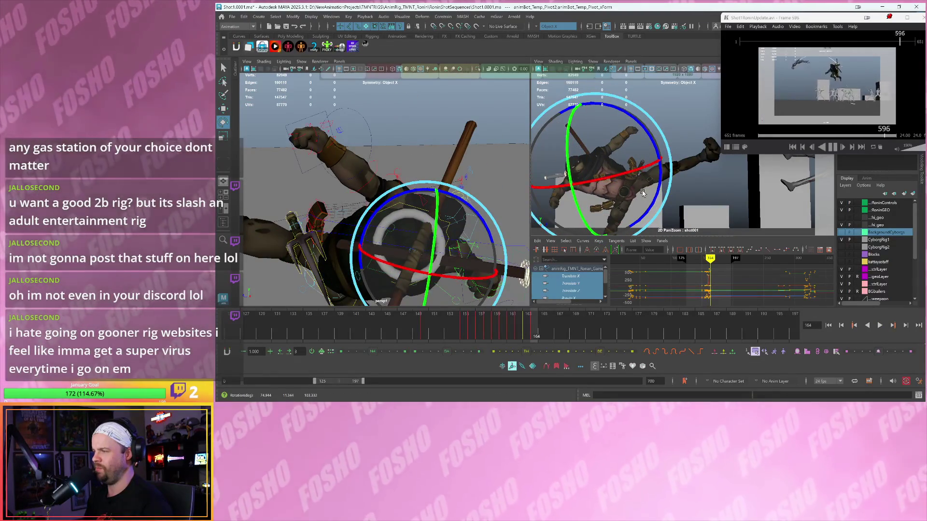
pyautogui.hotkey('alt', '.')
pyautogui.hotkey('alt', '.')
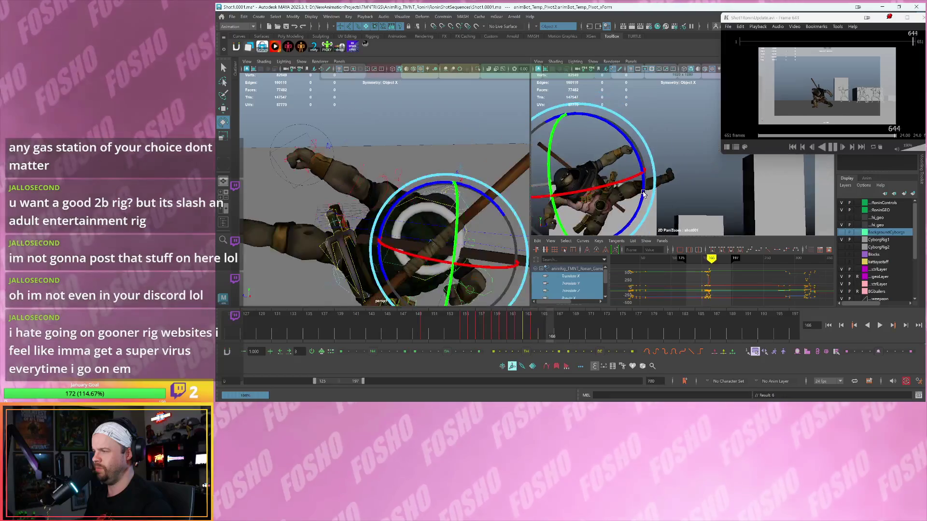
pyautogui.hotkey('alt', ',')
pyautogui.hotkey('alt', ',')
pyautogui.hotkey('alt', ',')
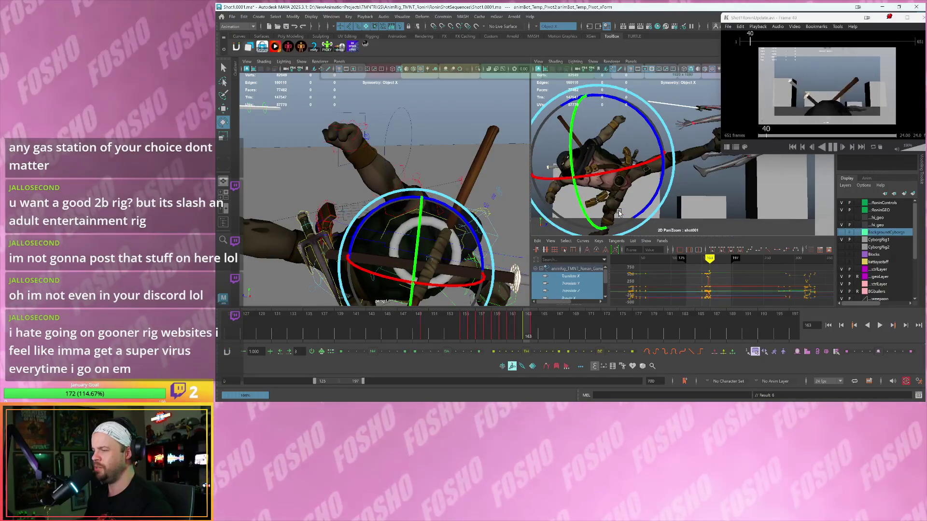
pyautogui.hotkey('alt', '.')
pyautogui.hotkey('alt', '.')
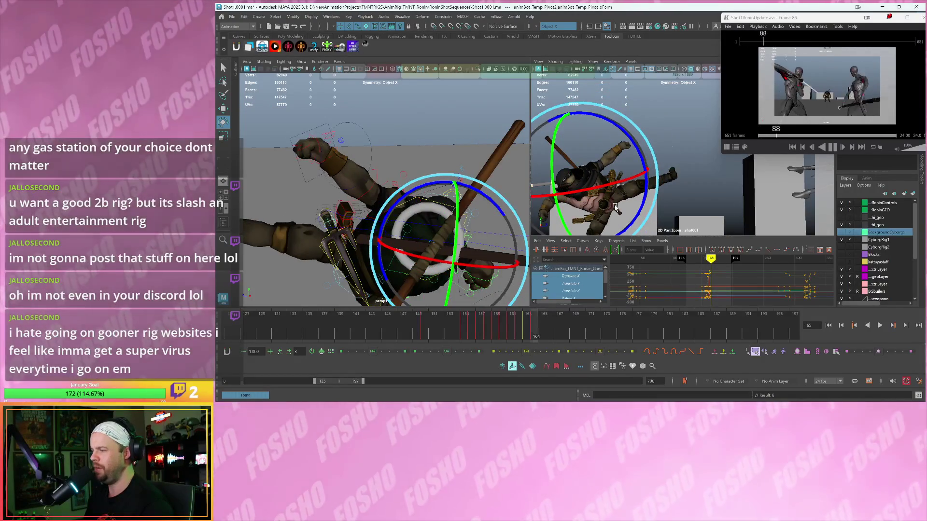
pyautogui.hotkey('alt', '.')
pyautogui.hotkey('alt', '.')
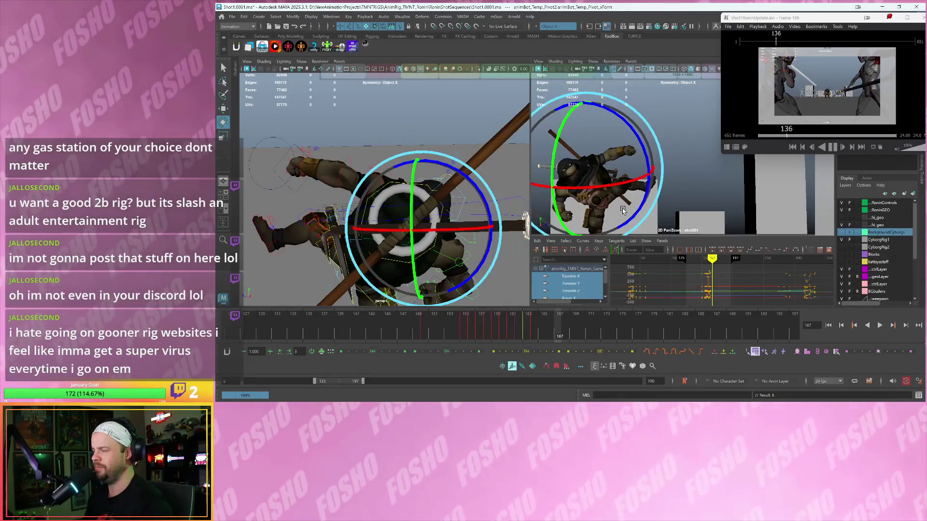
pyautogui.click(559, 353)
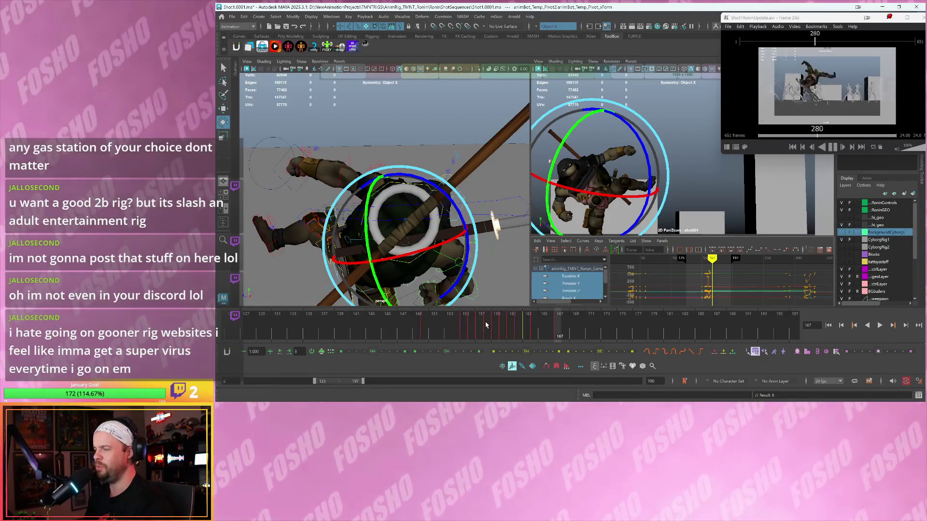
# Play back to frame 176 to check the change, then move the reference video window mid-screen.
pyautogui.hotkey('alt', 'v')
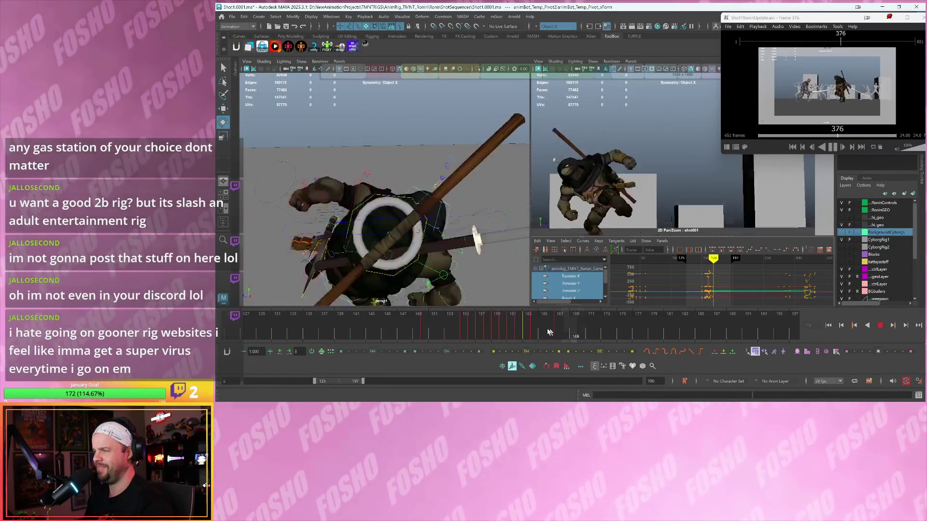
pyautogui.hotkey('alt', 'v')
pyautogui.press('.')
pyautogui.press('.')
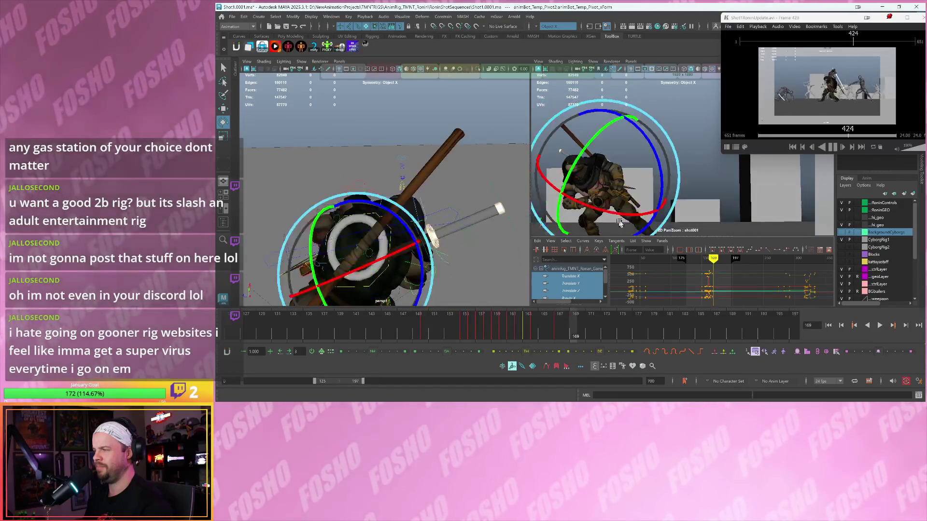
pyautogui.hotkey('alt', 'v')
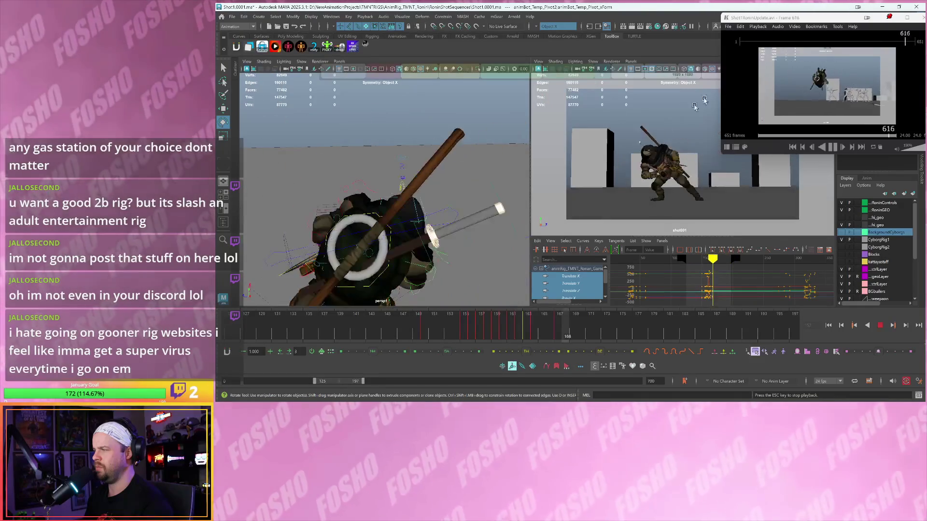
pyautogui.press('Escape')
pyautogui.moveTo(837, 22); pyautogui.dragTo(453, 57)
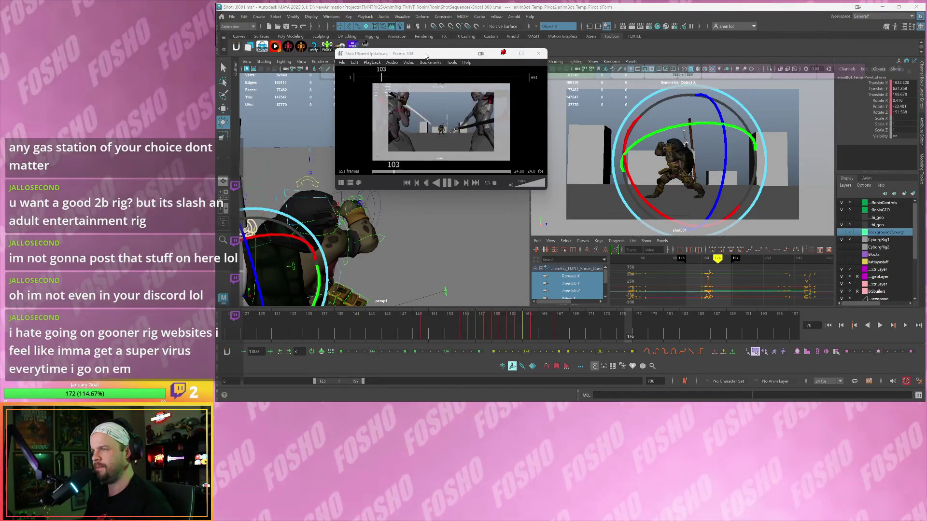
# Watch the reference video full-screen to frame 233, replay in Maya, and show selection-set buttons.
pyautogui.click(521, 53)
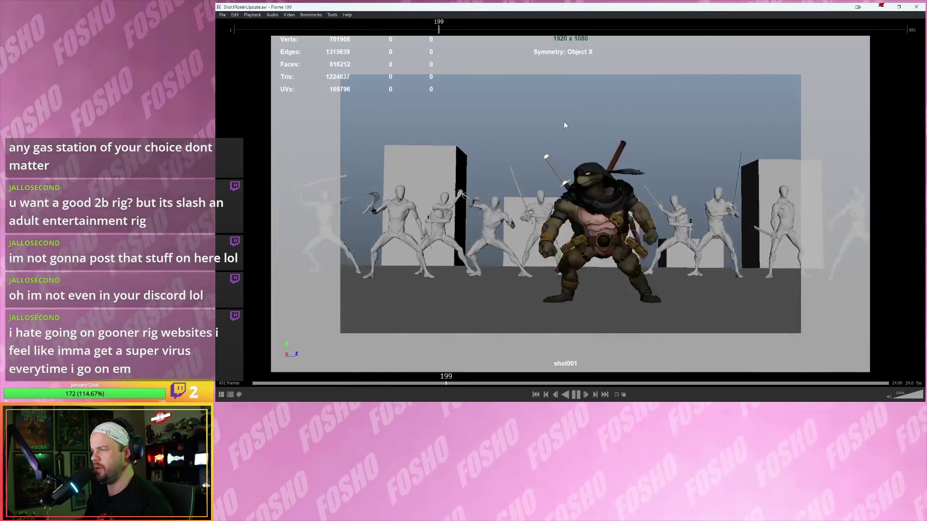
pyautogui.press('space')
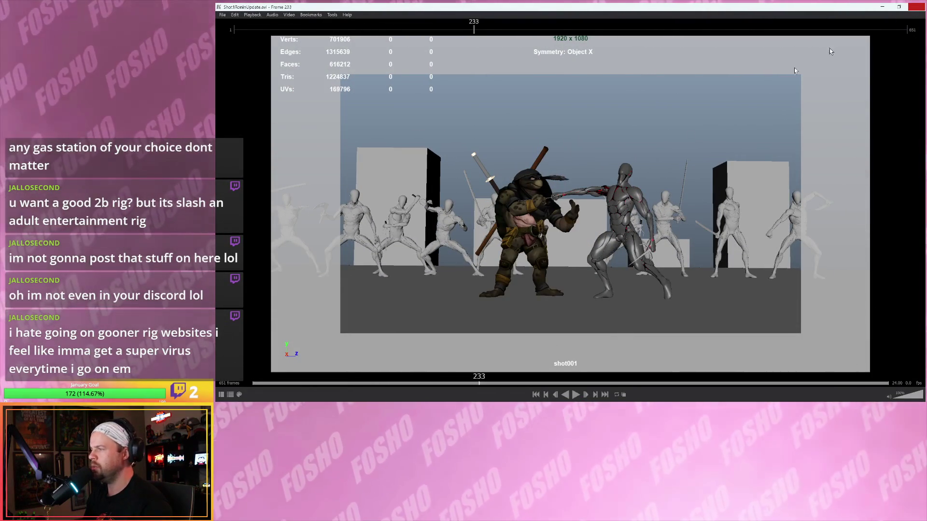
pyautogui.hotkey('alt', 'Tab')
pyautogui.hotkey('alt', 'v')
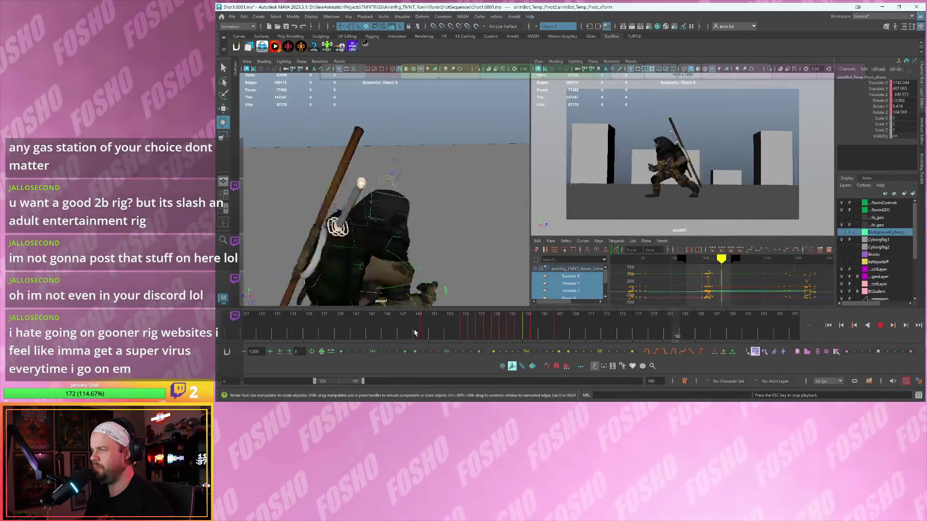
pyautogui.hotkey('alt', 's')
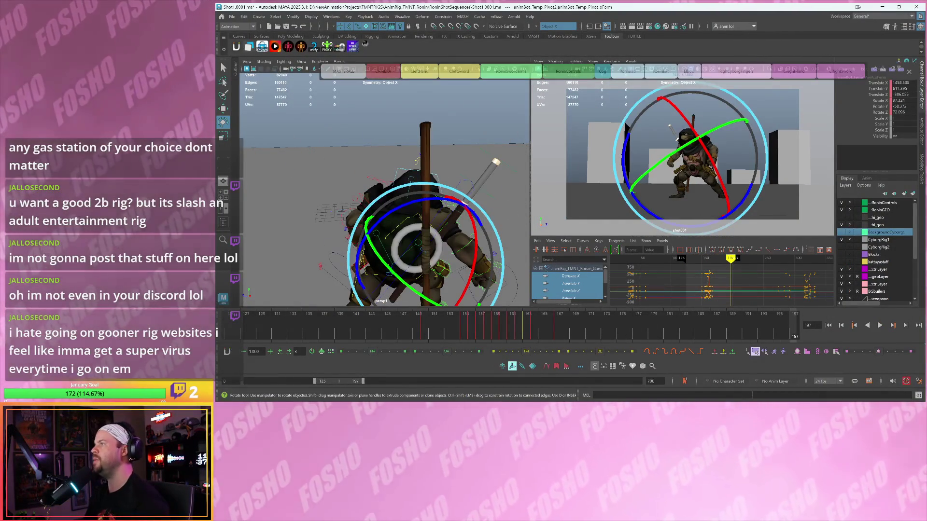